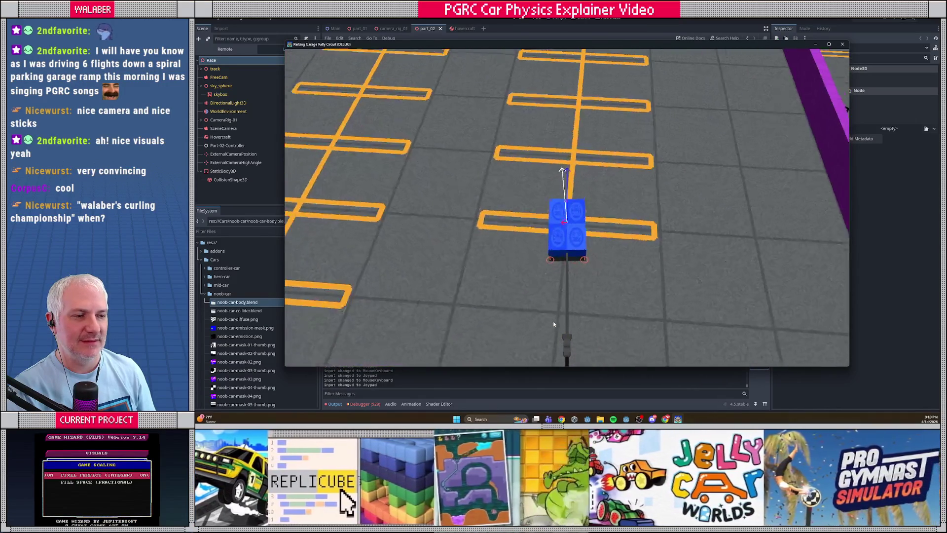
# Switch the running demo to the chase camera behind the blue box car.
pyautogui.press('c')
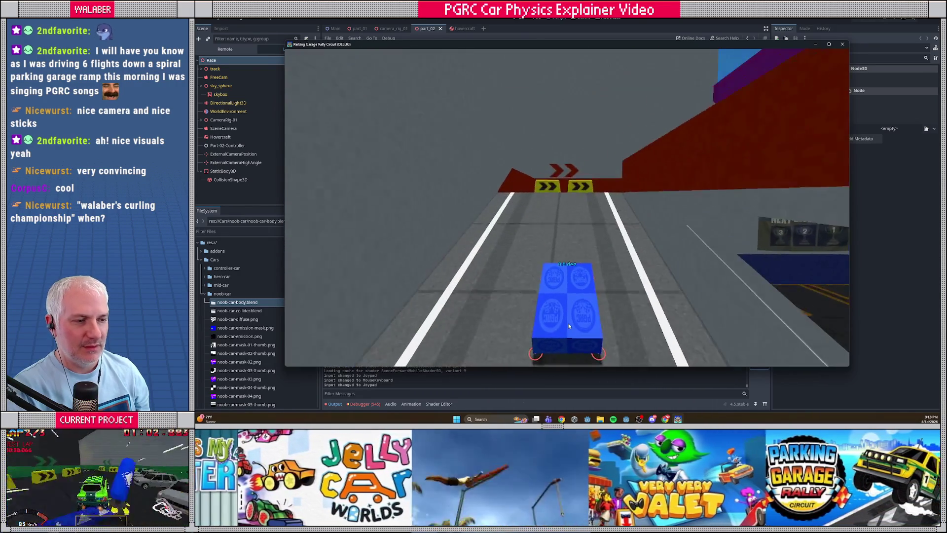
# Swap the blue box car for the white car model.
pyautogui.press('c')
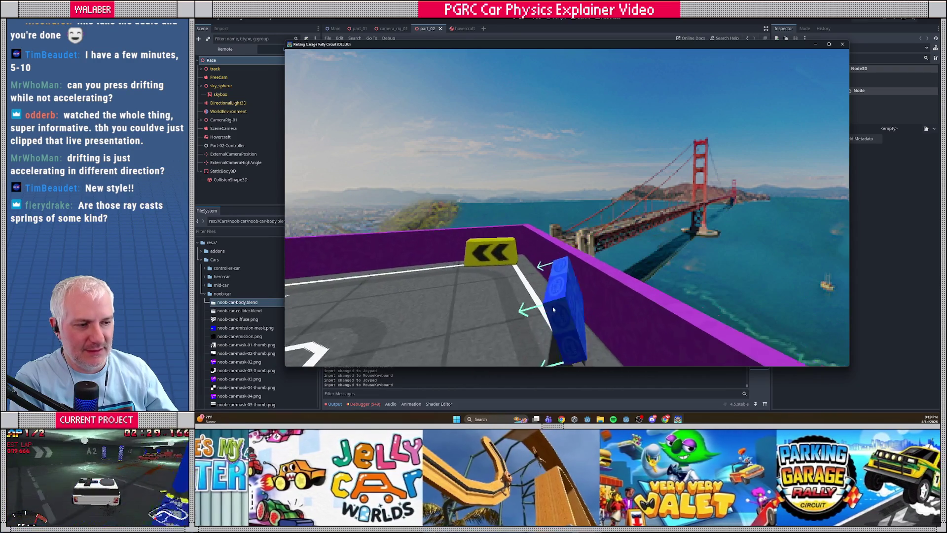
# Stop the running part 02 demo, returning to the part_02_controller.gd script.
pyautogui.click(865, 20)
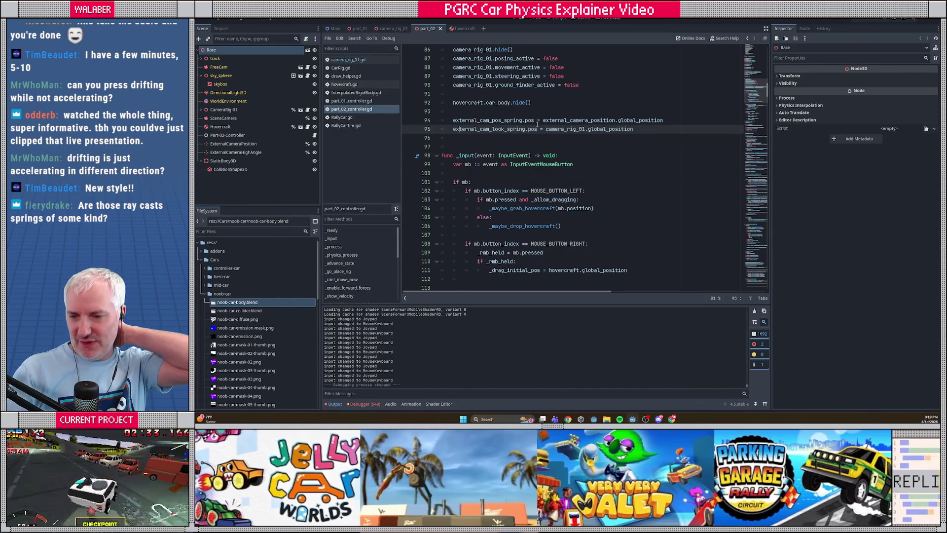
# Run the part_01 scene with F6, showing the red axis-marked sphere over the parking deck.
pyautogui.click(360, 28)
pyautogui.click(486, 130)
pyautogui.press('F6')
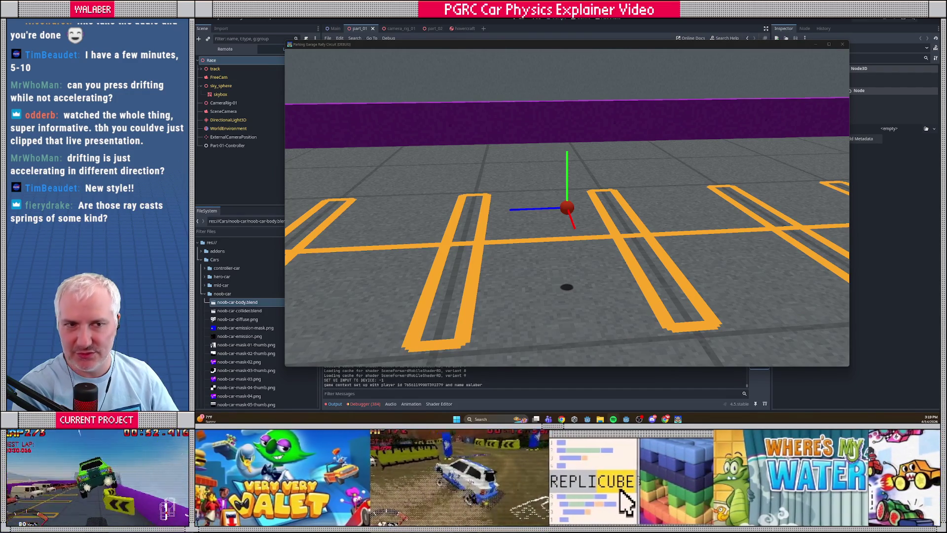
# Swing the part 01 camera down over the car rig, then use the low chase camera.
pyautogui.press('F8')
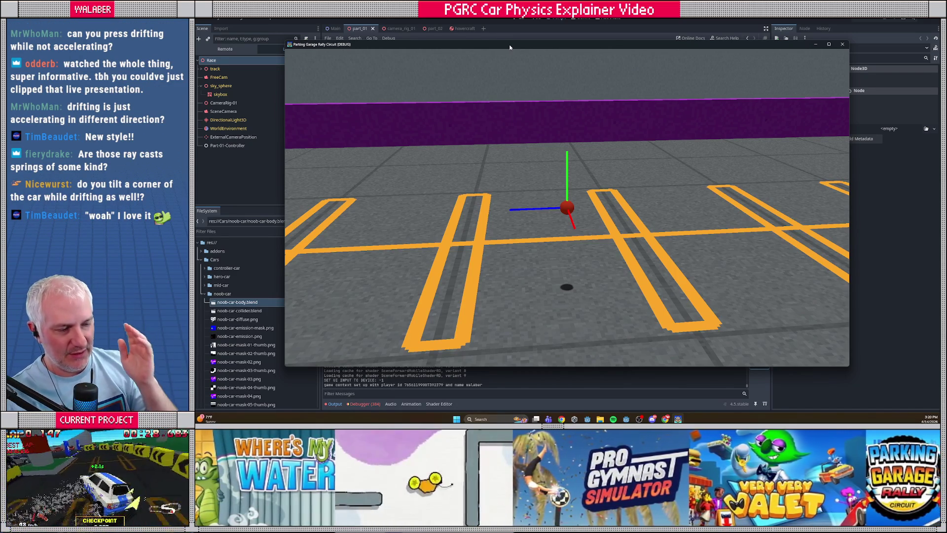
pyautogui.press('space')
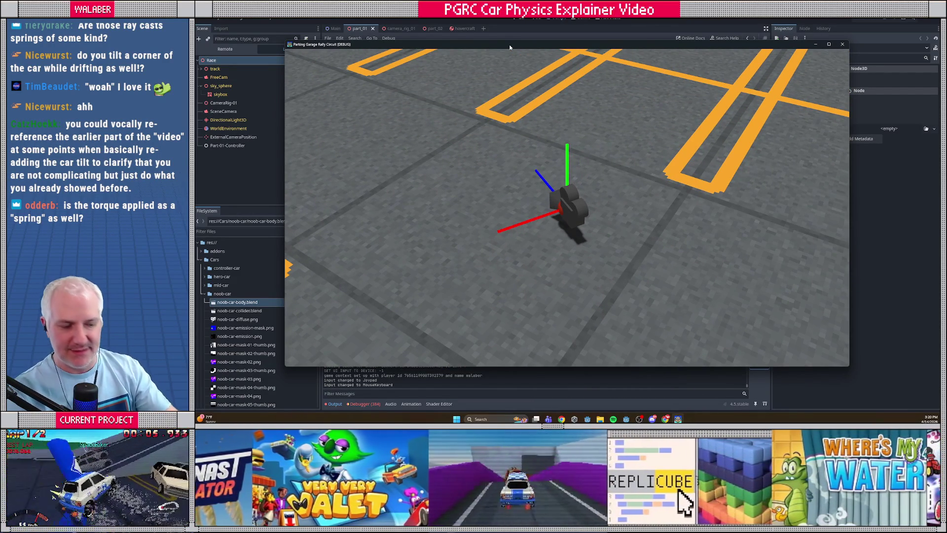
pyautogui.press('c')
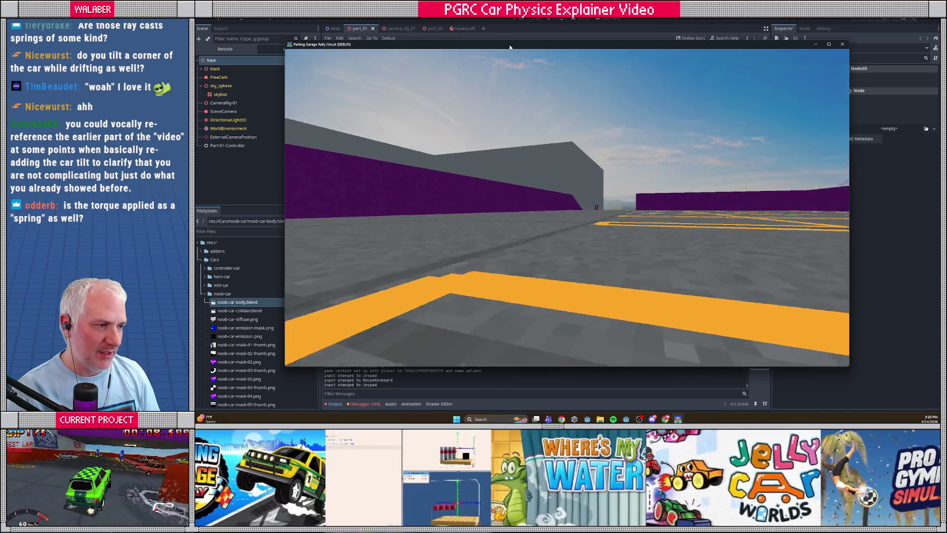
# View the white car from the external camera and show its body on the boom-mounted rig.
pyautogui.press('c')
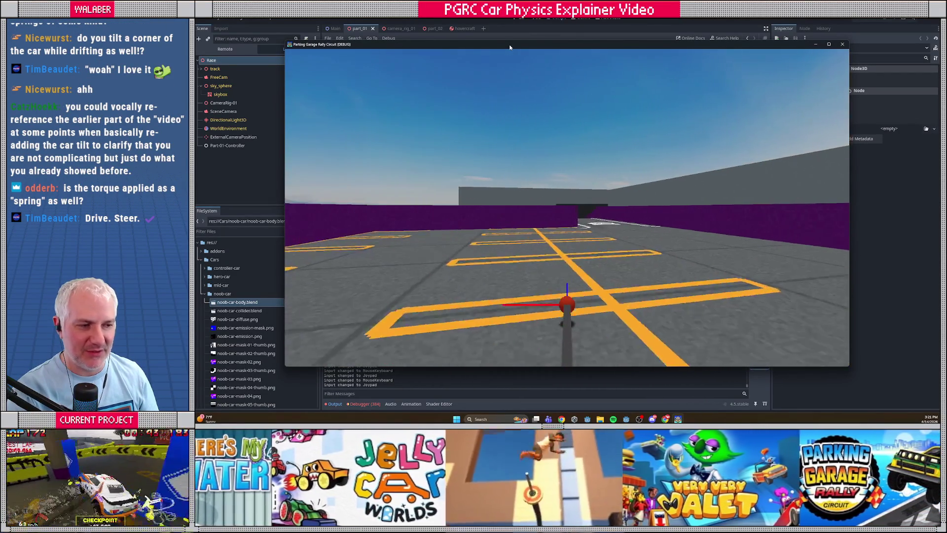
pyautogui.press('b')
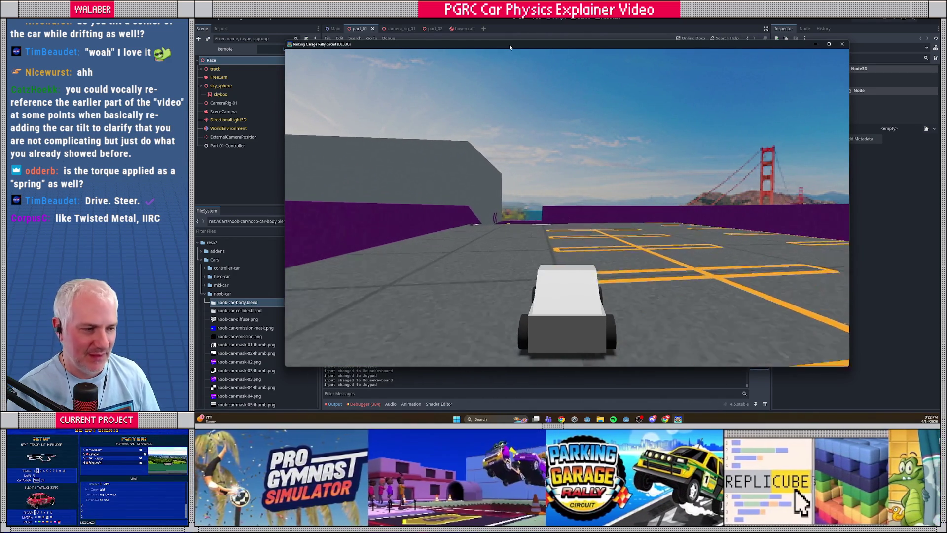
pyautogui.press('c')
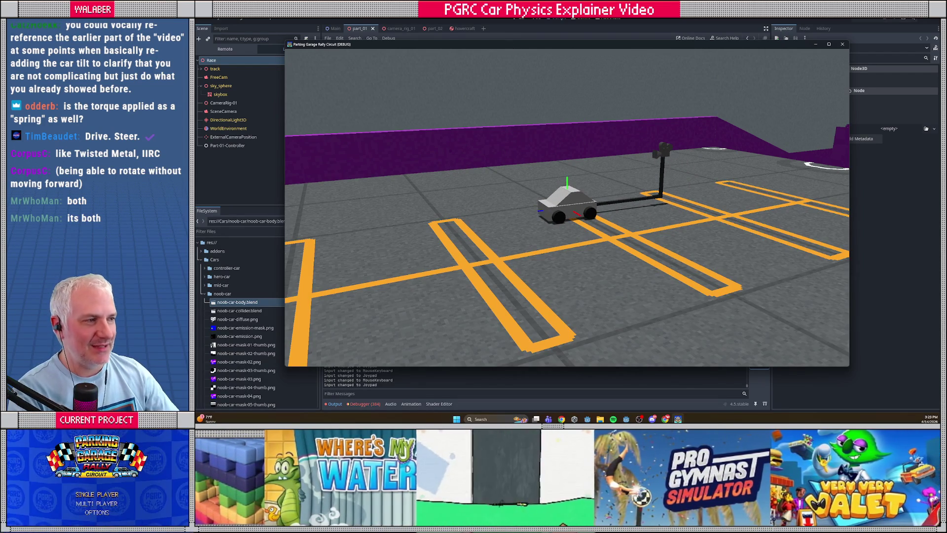
# Stop the part 01 demo with F8, returning to part_02_controller.gd.
pyautogui.press('F8')
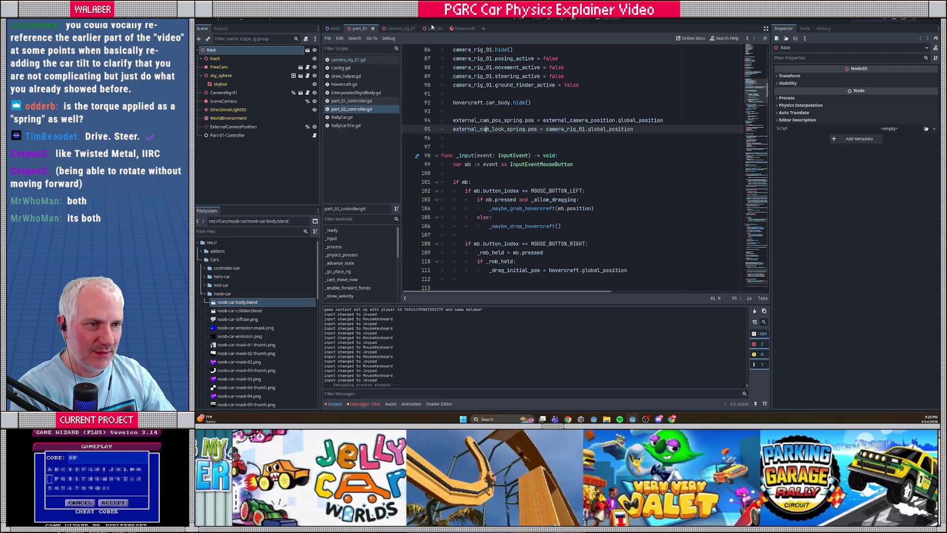
# Rerun part 02 from the _input function on line 98 and spin the blue car toward the bridge.
pyautogui.click(499, 156)
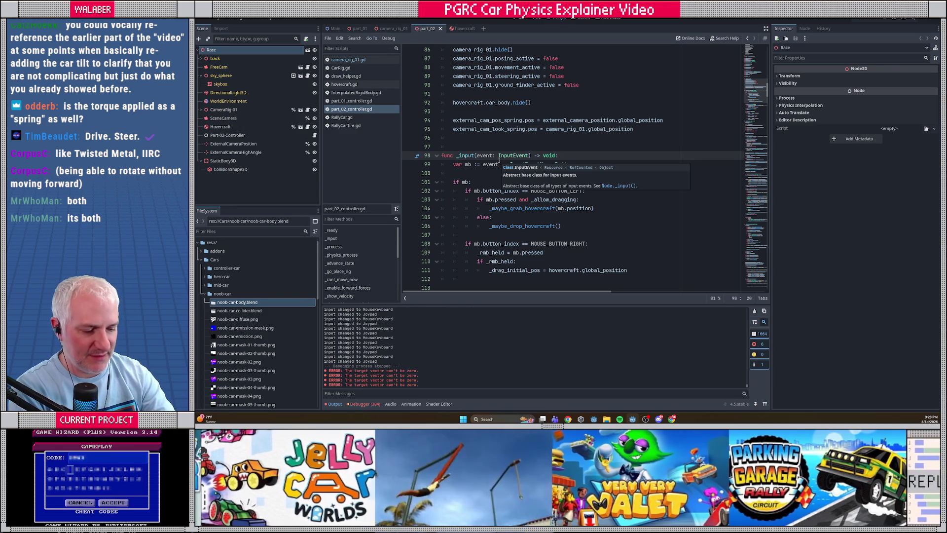
pyautogui.press('F5')
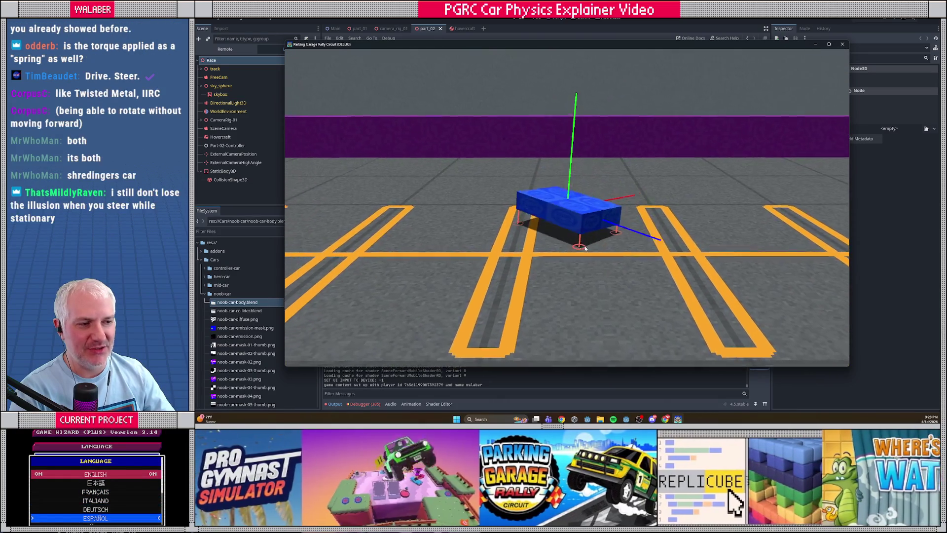
pyautogui.press('a')
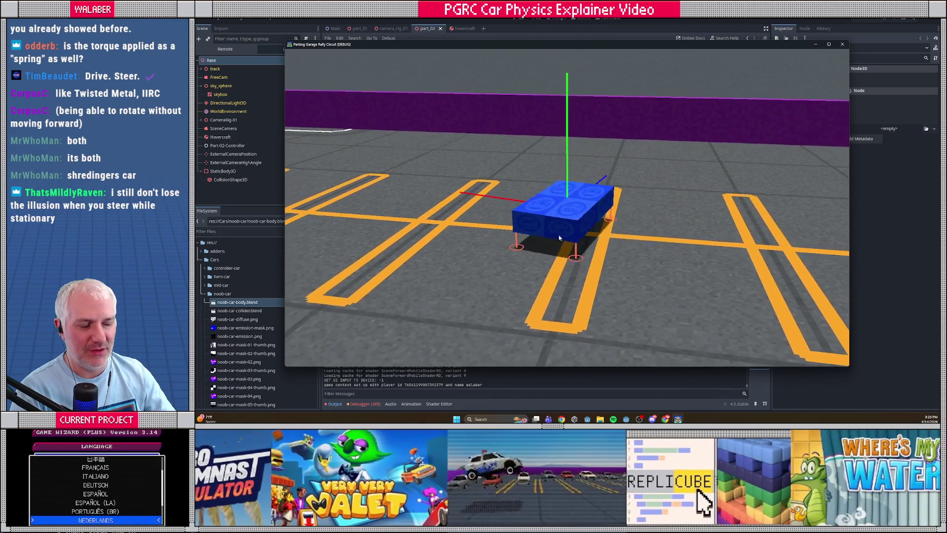
pyautogui.press('a')
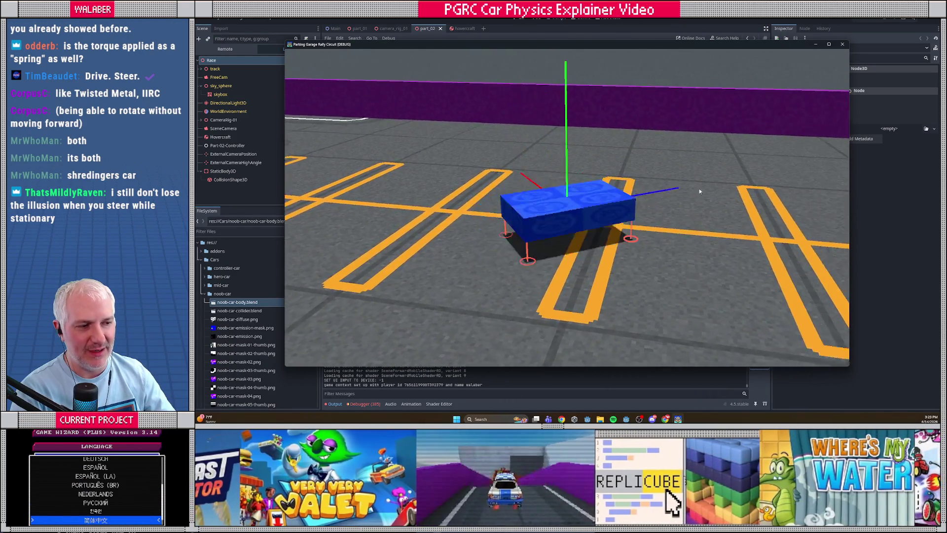
pyautogui.press('a')
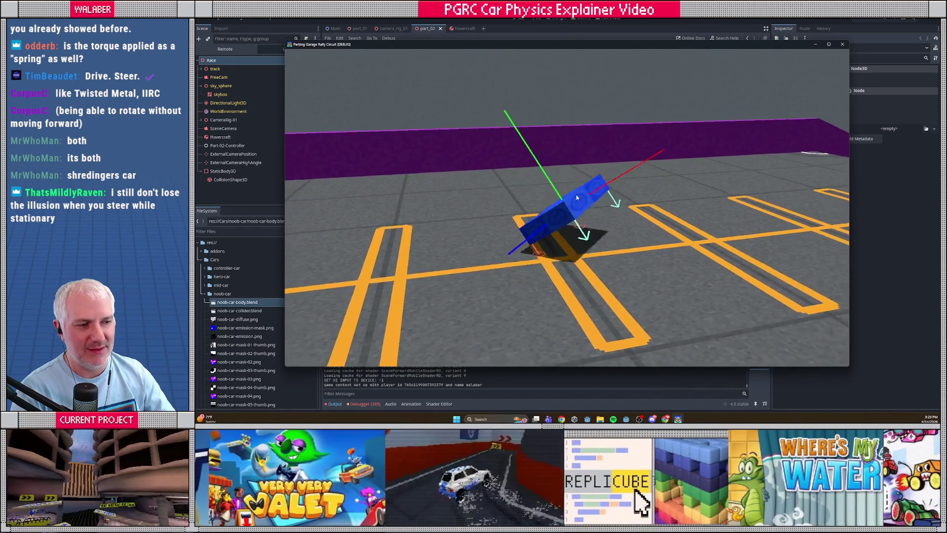
pyautogui.press('a')
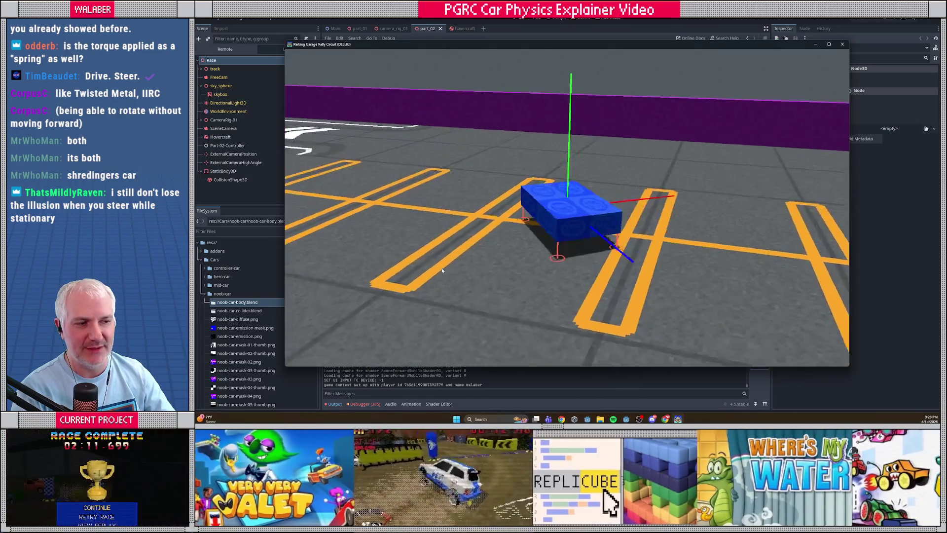
pyautogui.press('a')
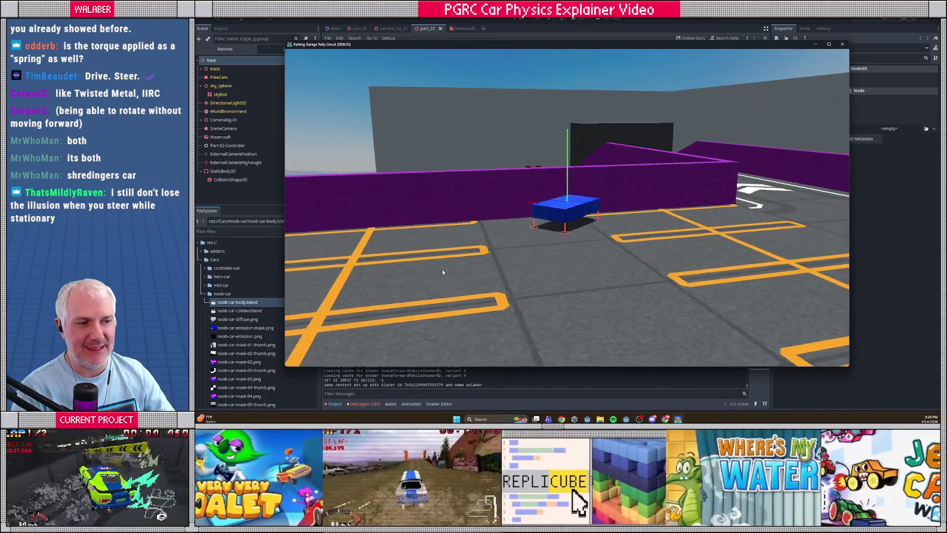
pyautogui.press('a')
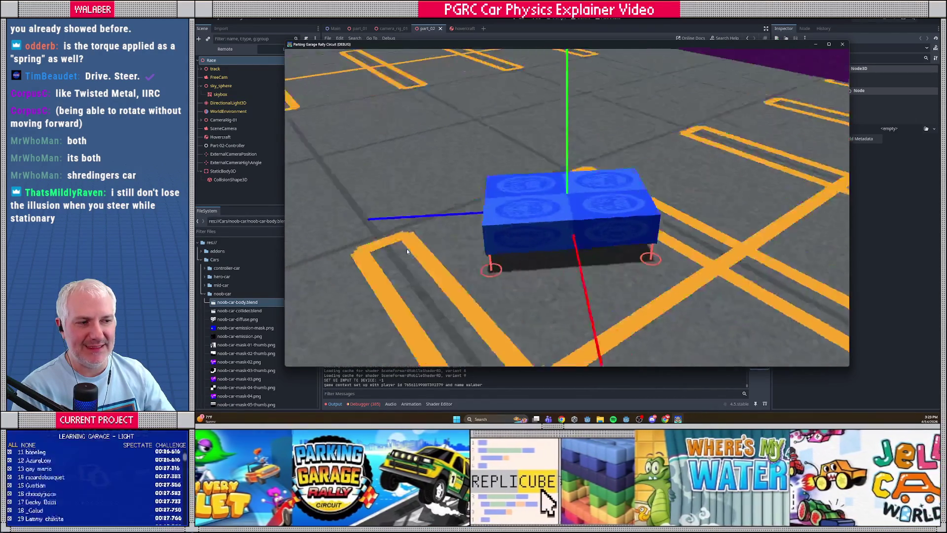
# Drive to the purple wall, steer right, reverse across the lot, then switch to the overhead camera.
pyautogui.press('w')
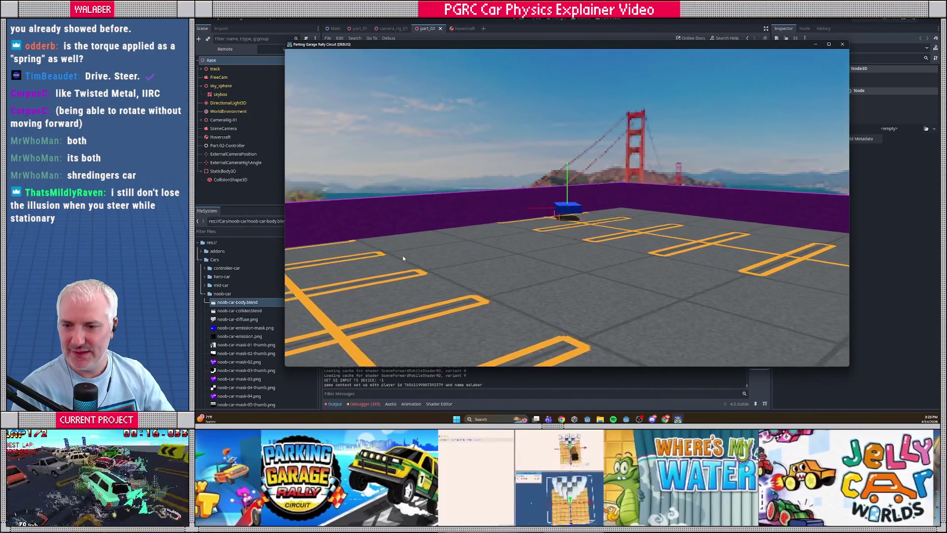
pyautogui.press('d')
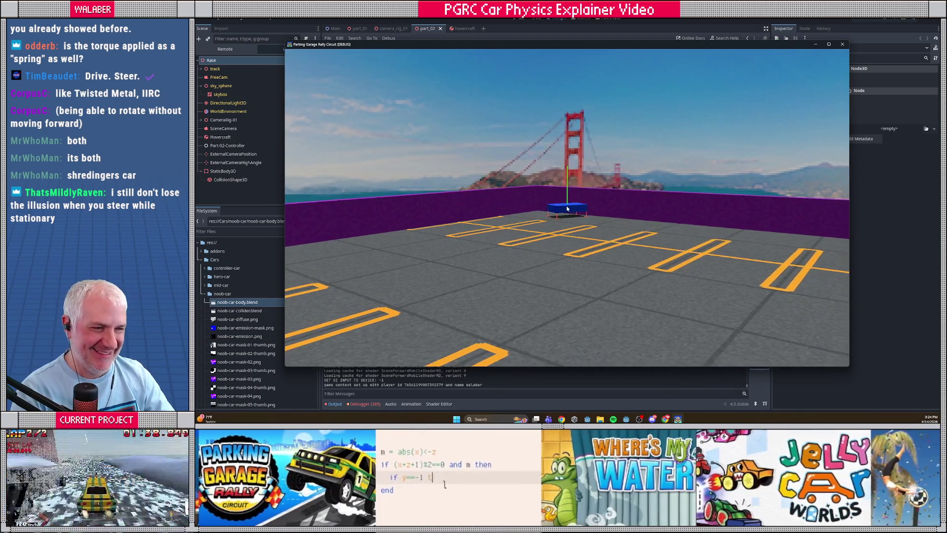
pyautogui.press('s')
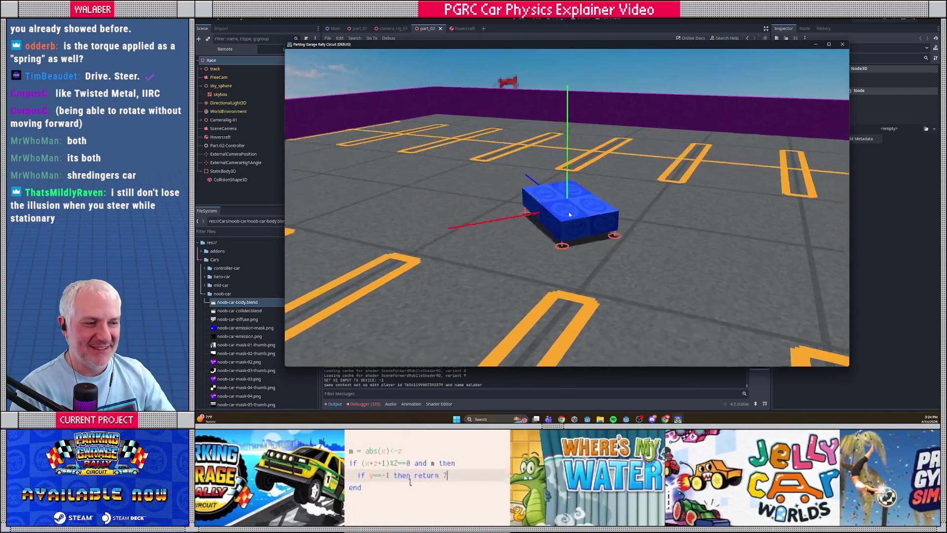
pyautogui.press('a')
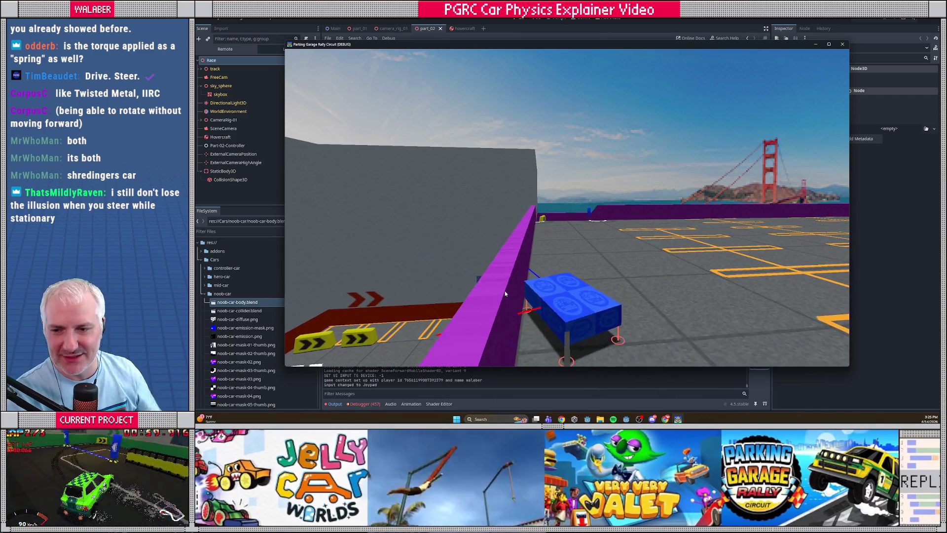
pyautogui.press('c')
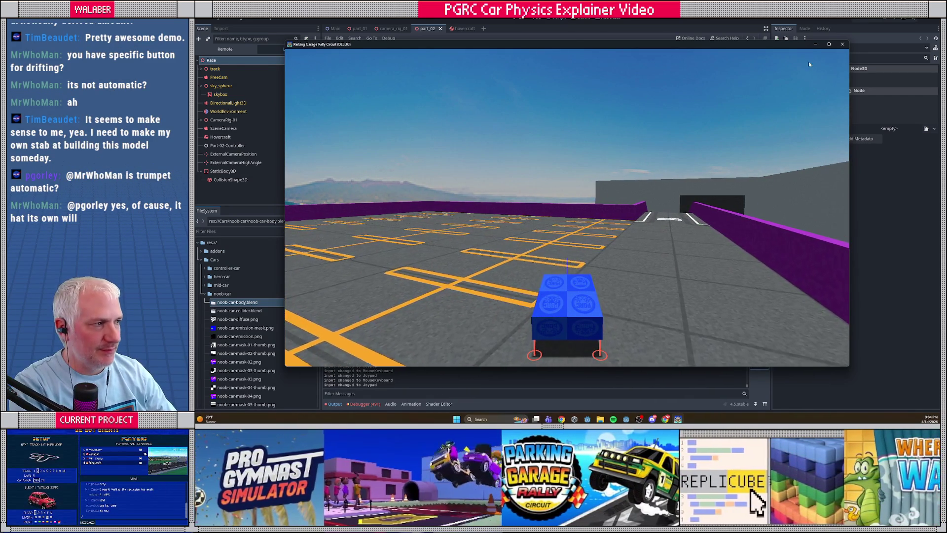
# Close the car demo window to stop debugging and return to part_02_controller.gd.
pyautogui.click(842, 43)
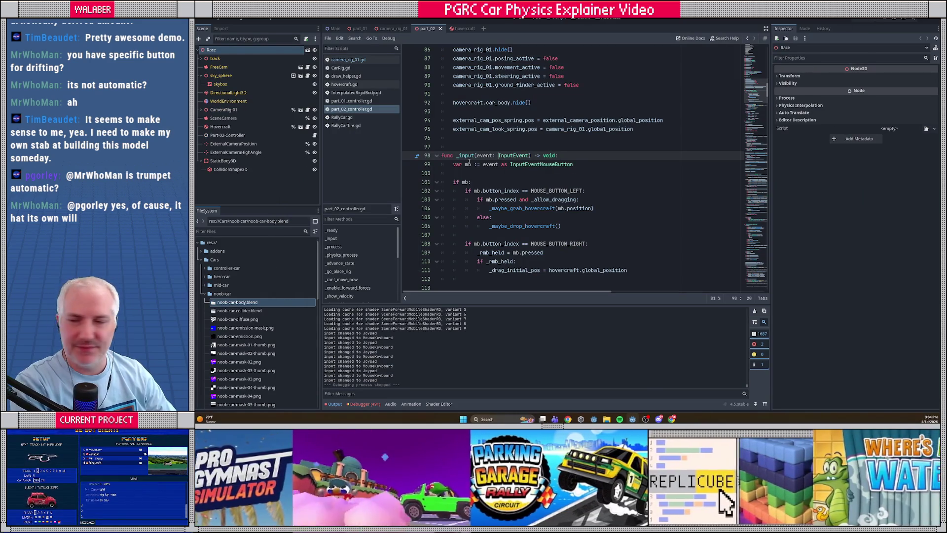
# Bring up the PGRC Physics Video Plan sheet and select the BOOSTING section rows.
pyautogui.hotkey('alt', 'Tab')
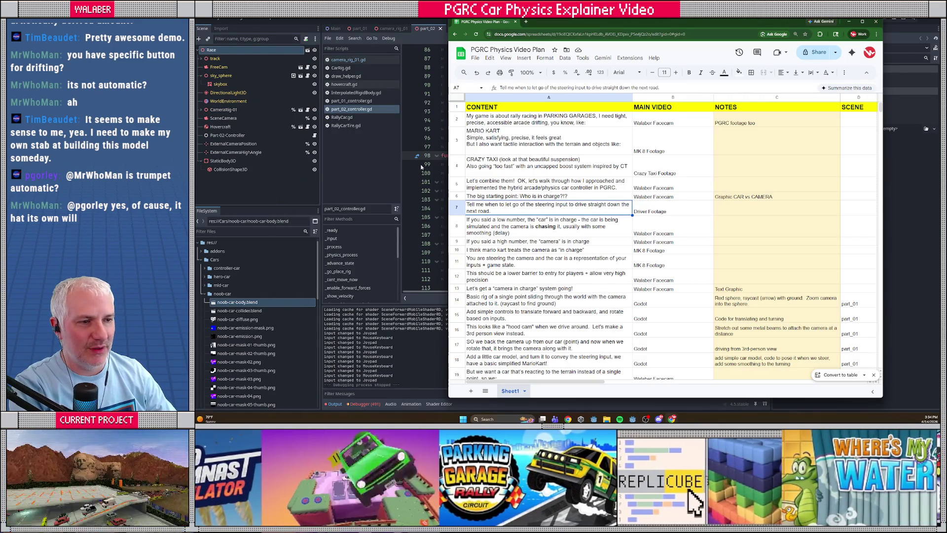
pyautogui.moveTo(448, 142); pyautogui.dragTo(417, 142)
pyautogui.scroll(-3, 595, 247)
pyautogui.scroll(-10, 595, 247)
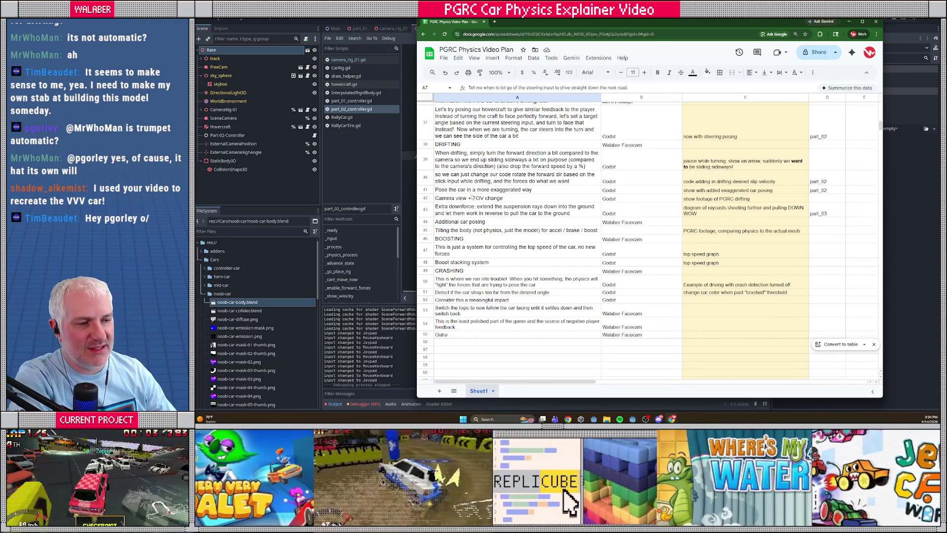
pyautogui.moveTo(450, 241); pyautogui.dragTo(831, 265)
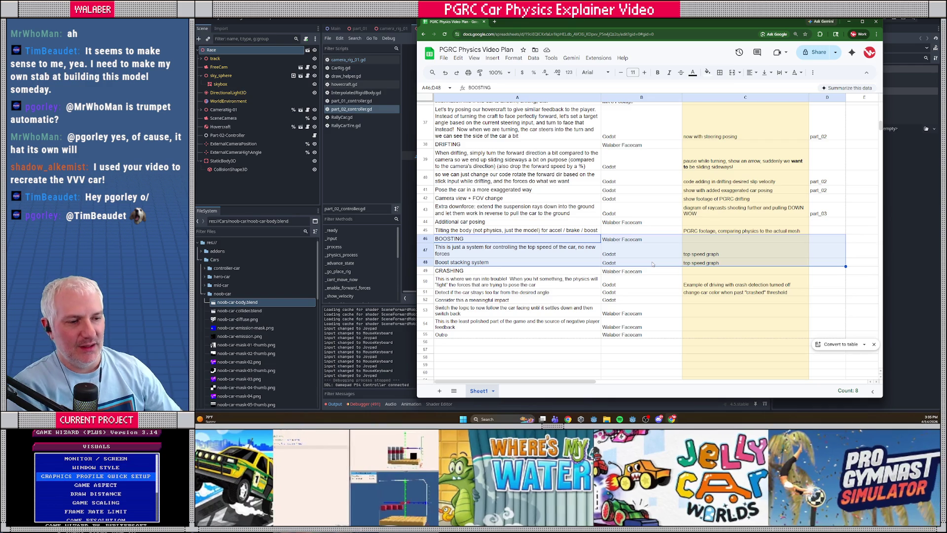
# Select the Extra downforce and car posing rows, then CRASHING through Outro, and return to Godot.
pyautogui.click(459, 210)
pyautogui.moveTo(515, 212)
pyautogui.mouseDown()
pyautogui.moveTo(745, 213)
pyautogui.moveTo(816, 231)
pyautogui.mouseUp()
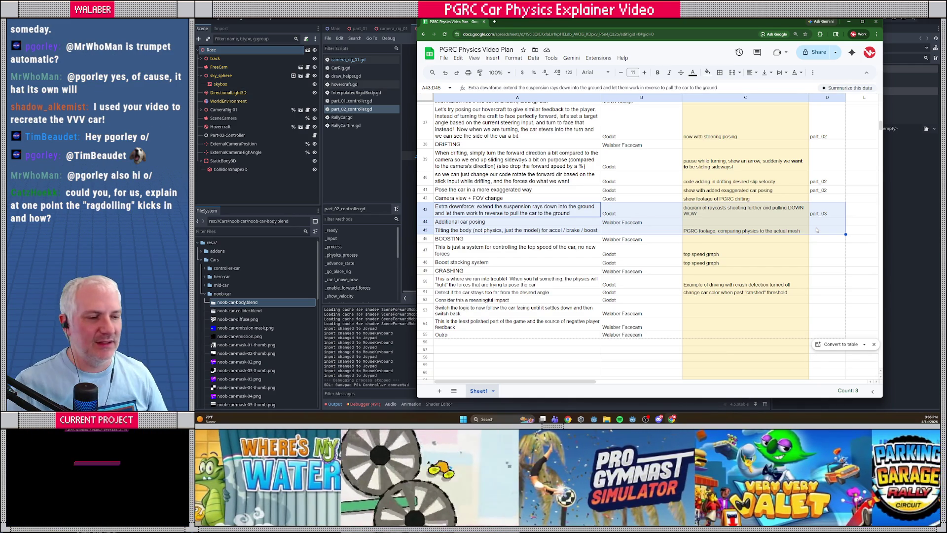
pyautogui.moveTo(448, 273)
pyautogui.mouseDown()
pyautogui.moveTo(641, 323)
pyautogui.moveTo(829, 328)
pyautogui.moveTo(832, 336)
pyautogui.mouseUp()
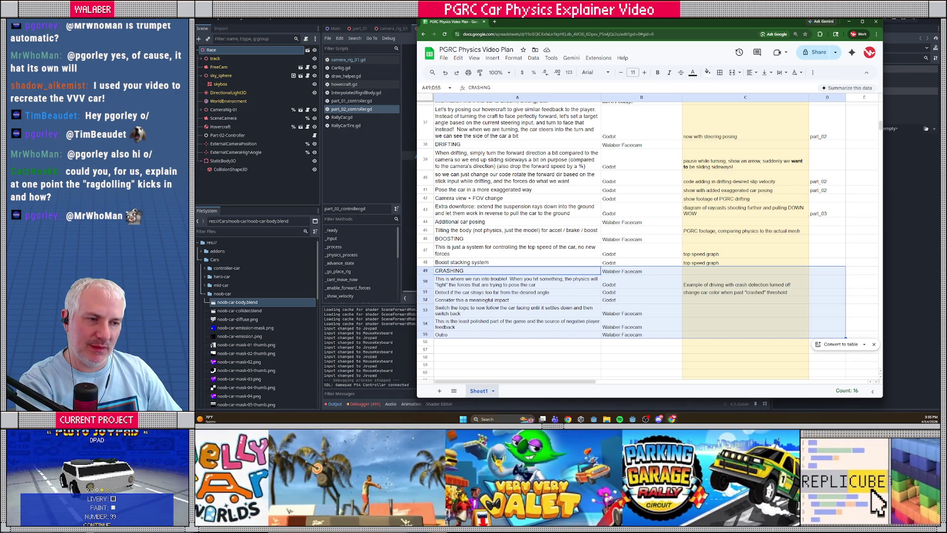
pyautogui.hotkey('alt', 'Tab')
pyautogui.click(462, 140)
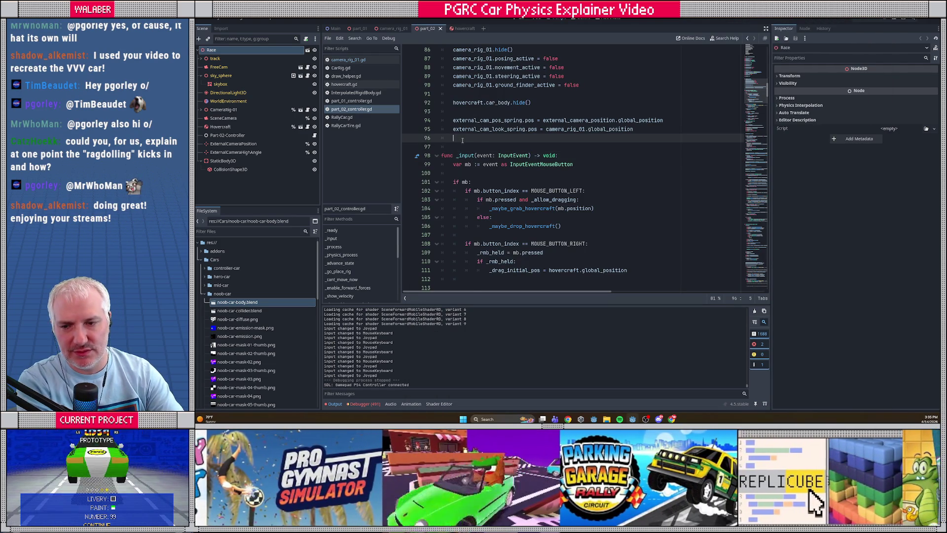
# Run the project and test-drive the white box car around the parking-garage track, then stop the game.
pyautogui.press('F5')
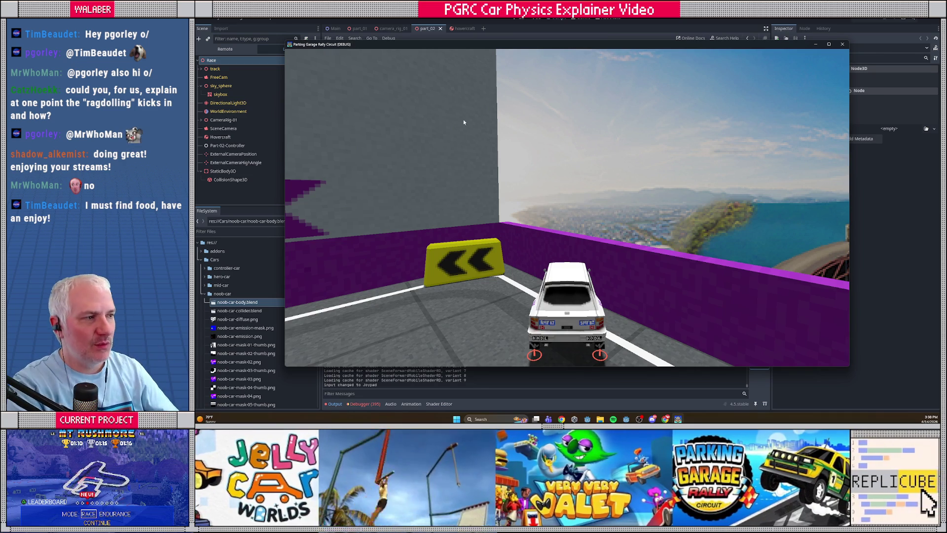
pyautogui.click(876, 18)
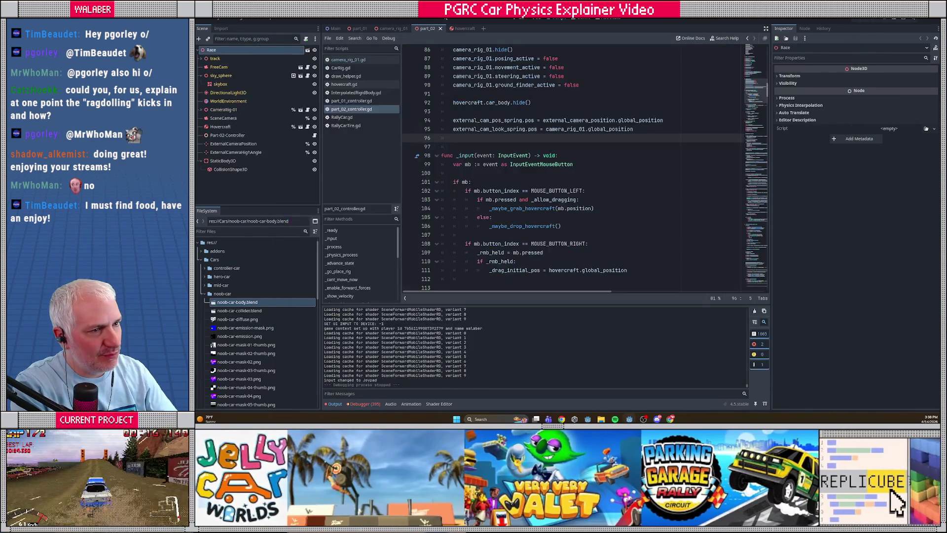
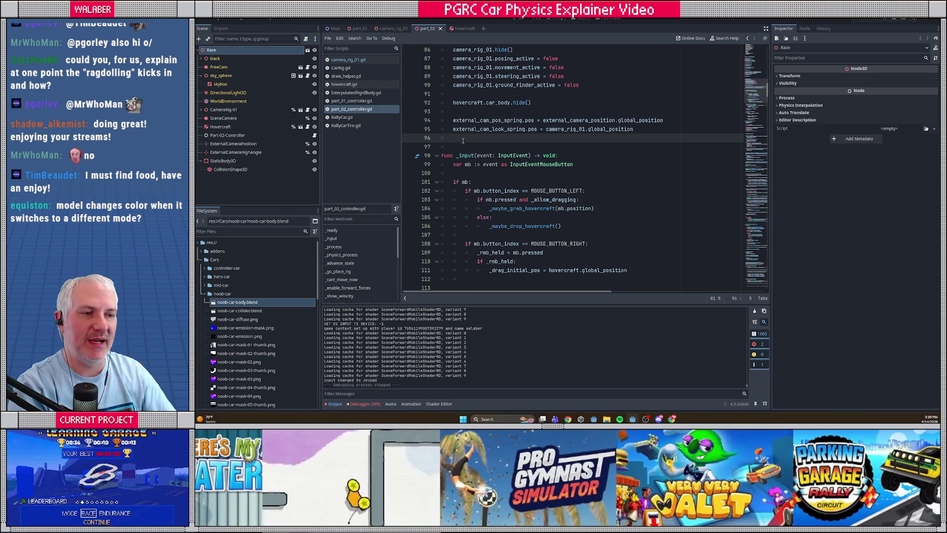
# Filter the FileSystem dock for 'car', then clear the filter again.
pyautogui.click(468, 150)
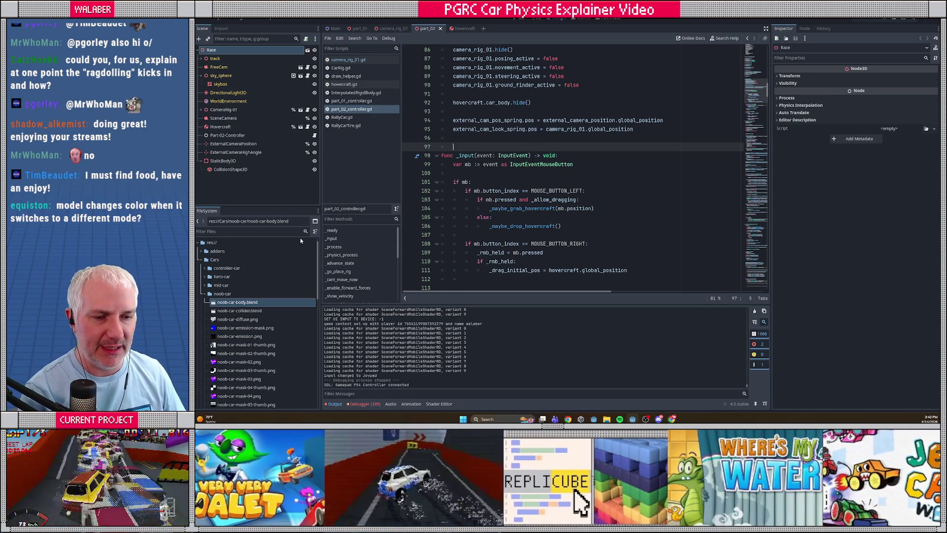
pyautogui.click(264, 233)
pyautogui.write('carr')
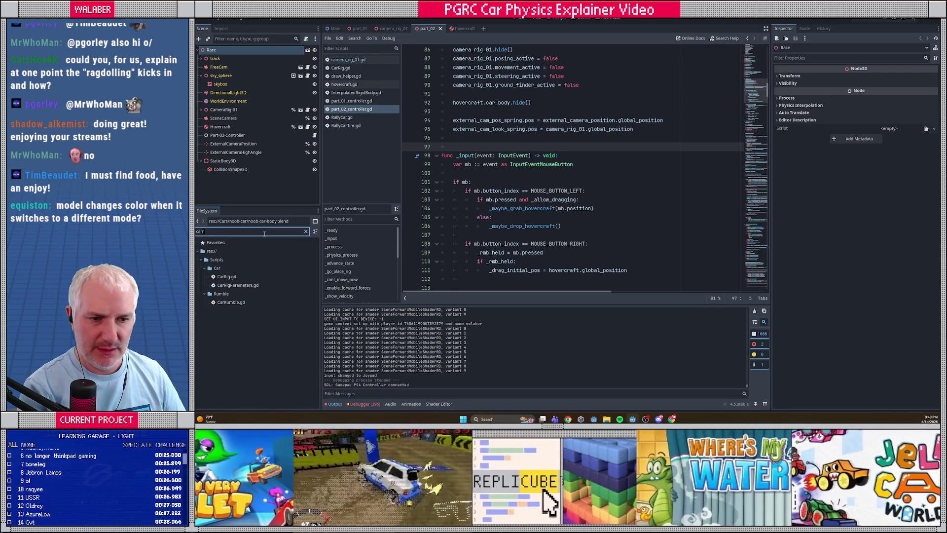
pyautogui.press('BackSpace')
pyautogui.press('BackSpace')
pyautogui.press('BackSpace')
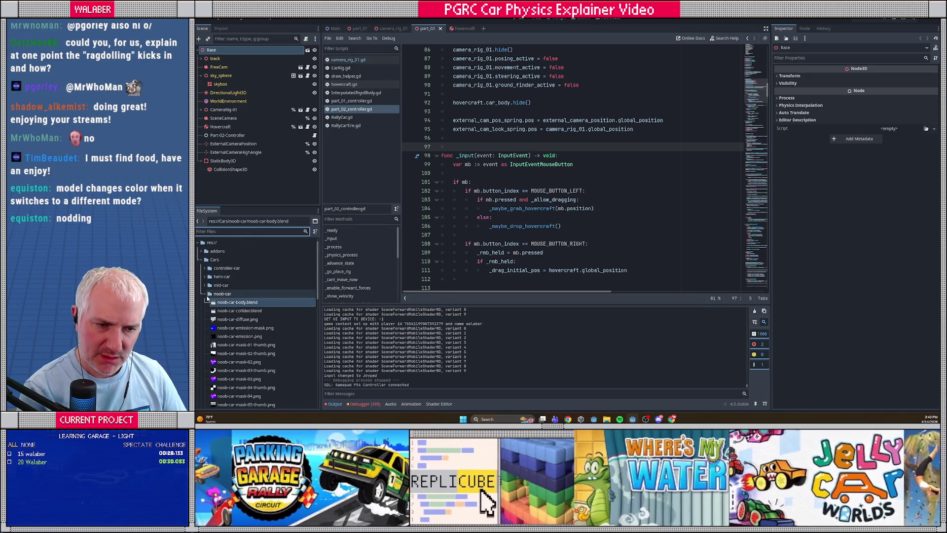
# Collapse the noob-car, Cars and PhysicsVideo folders and expand Scenes.
pyautogui.click(204, 293)
pyautogui.click(202, 260)
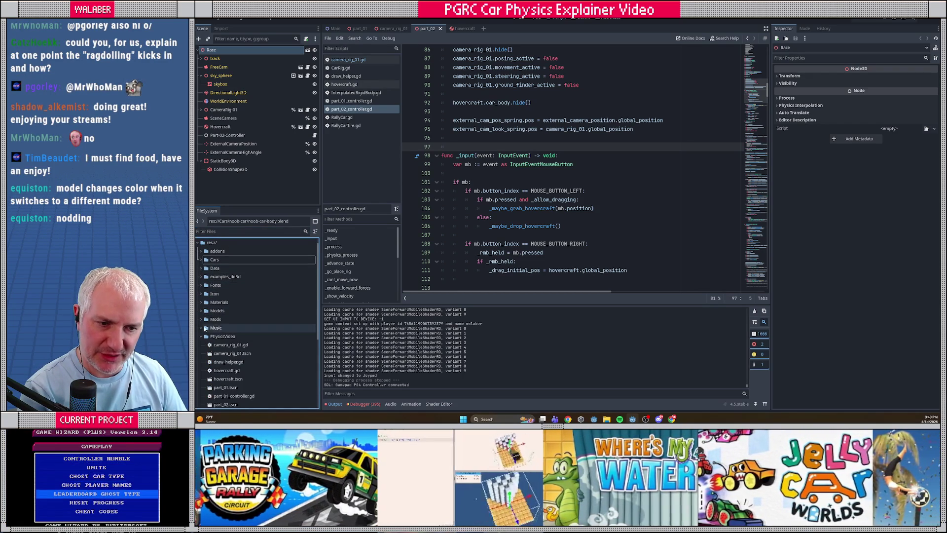
pyautogui.click(200, 336)
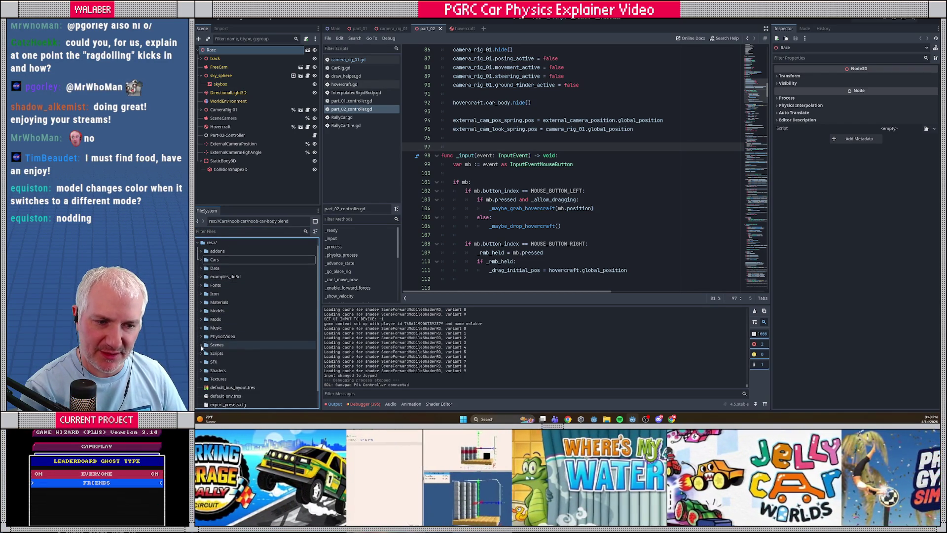
pyautogui.click(201, 344)
pyautogui.scroll(-3, 237, 312)
# Open car_rig.tscn and select its LookBackCamera node in the 3D view.
pyautogui.doubleClick(228, 277)
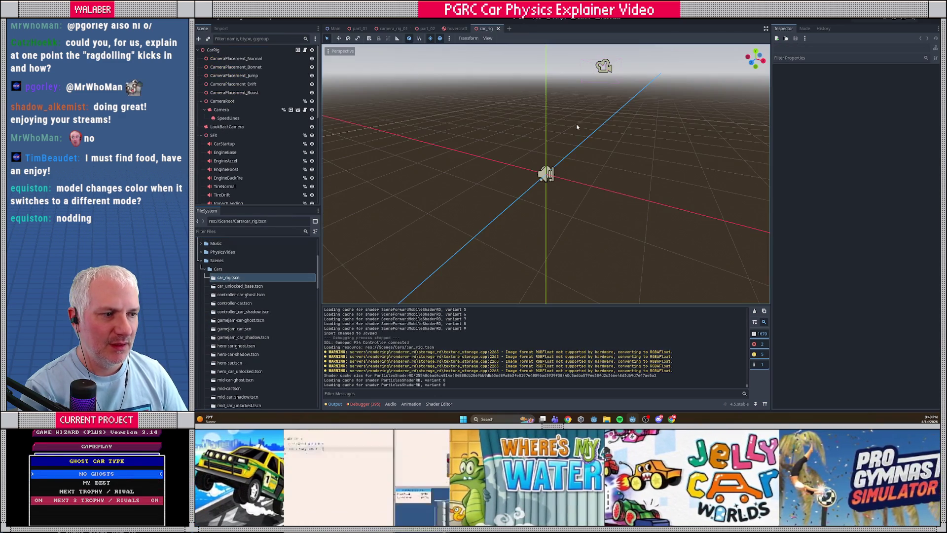
pyautogui.moveTo(559, 99); pyautogui.dragTo(511, 221)
pyautogui.scroll(2, 524, 176)
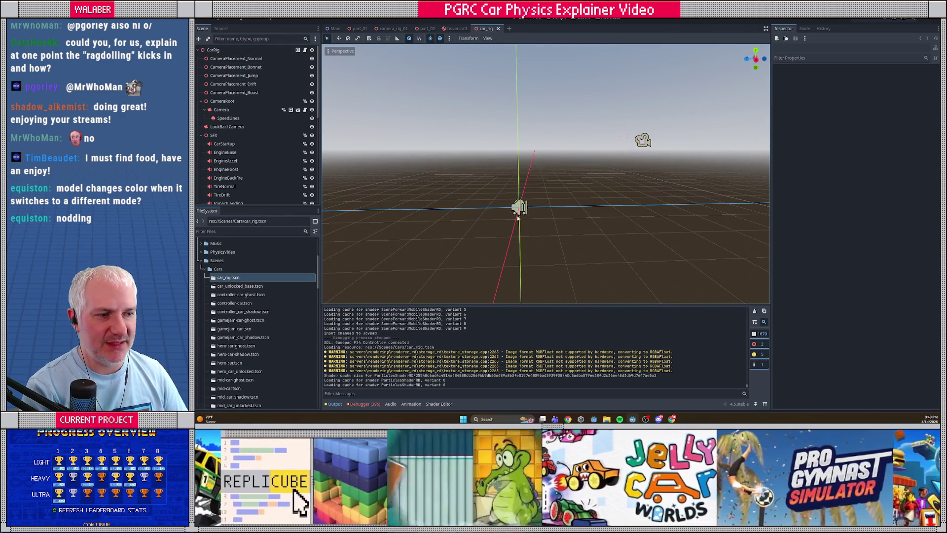
pyautogui.click(643, 141)
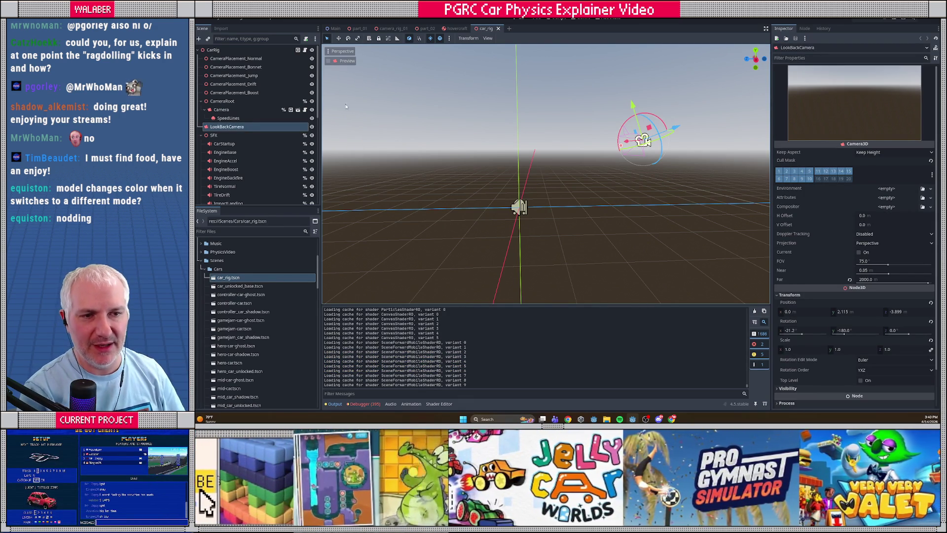
# Collapse the CameraRoot, DriftSparks and CarRumble branches in the Scene dock.
pyautogui.click(201, 101)
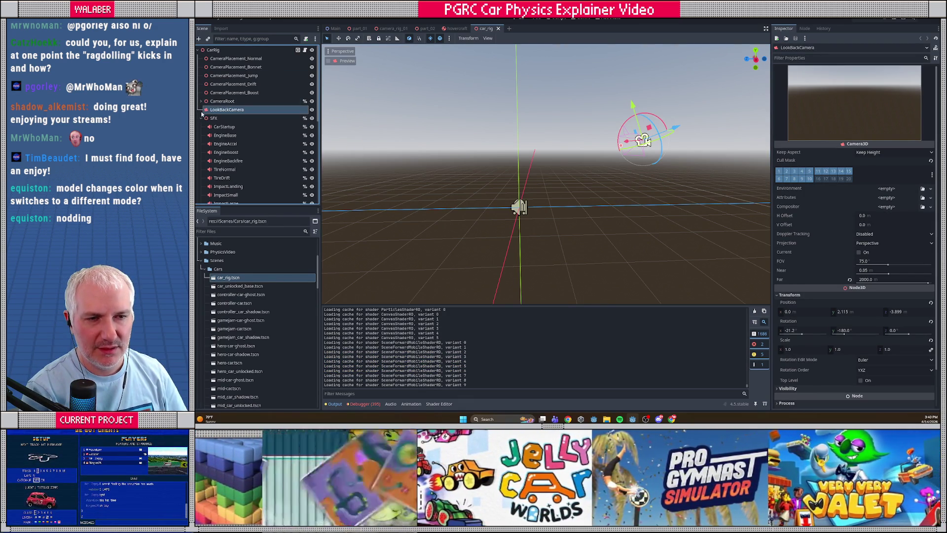
pyautogui.click(202, 134)
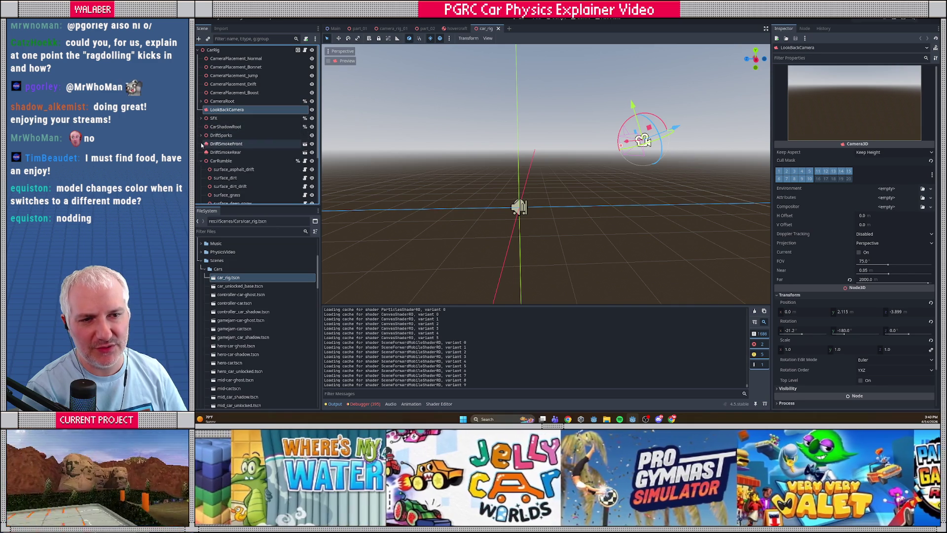
pyautogui.click(201, 161)
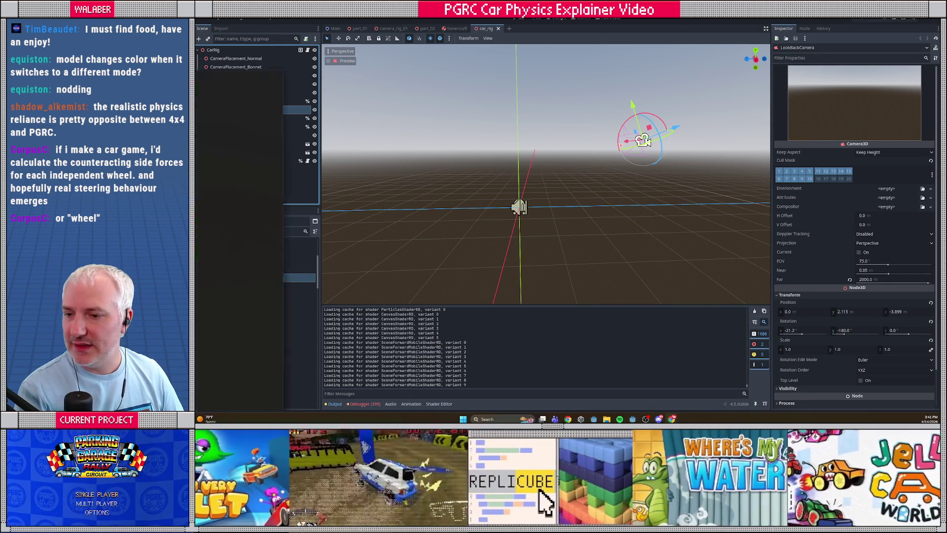
pyautogui.hotkey('alt', 'Tab')
# Maximize Chrome, search 'vehicle physics unity' and open the Making Custom Car Physics video.
pyautogui.doubleClick(427, 53)
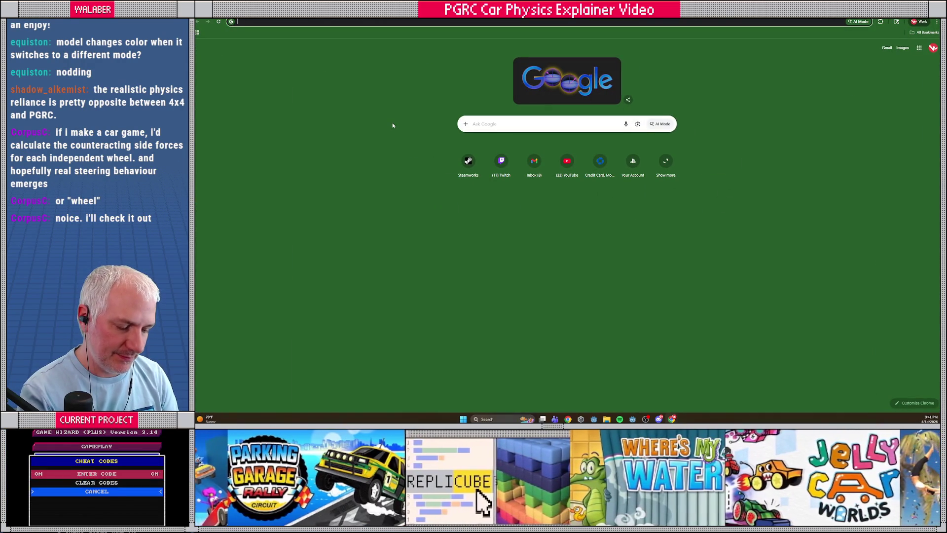
pyautogui.write('vehicle physics pro')
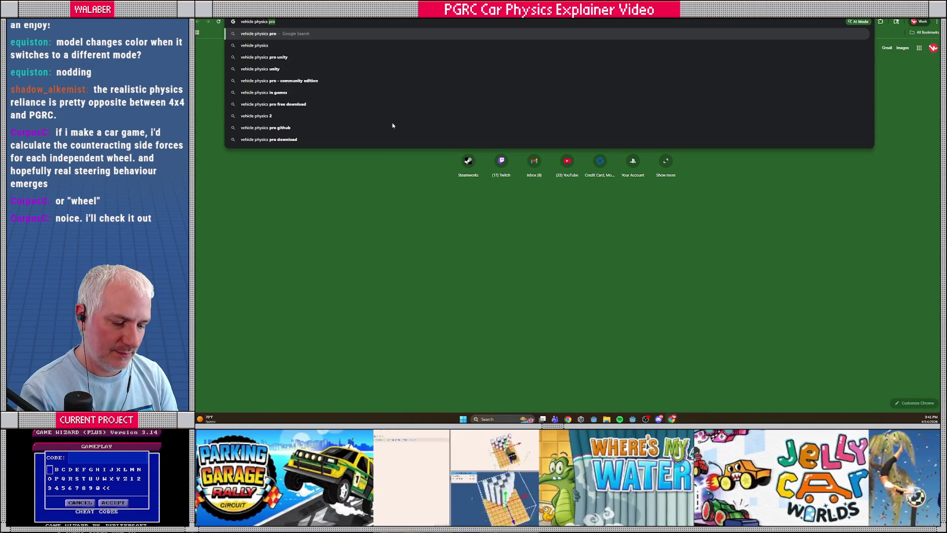
pyautogui.press('BackSpace')
pyautogui.press('BackSpace')
pyautogui.press('BackSpace')
pyautogui.write('unity')
pyautogui.press('Return')
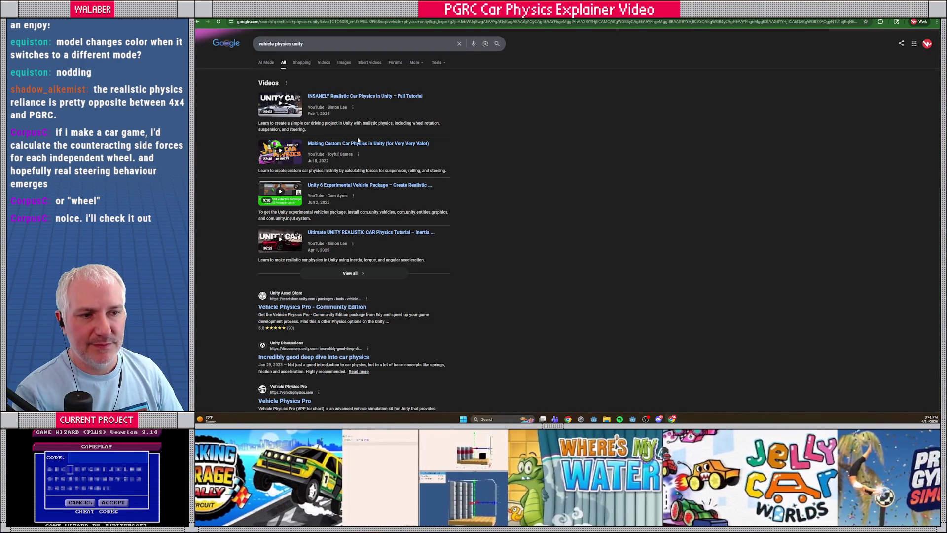
pyautogui.click(356, 144)
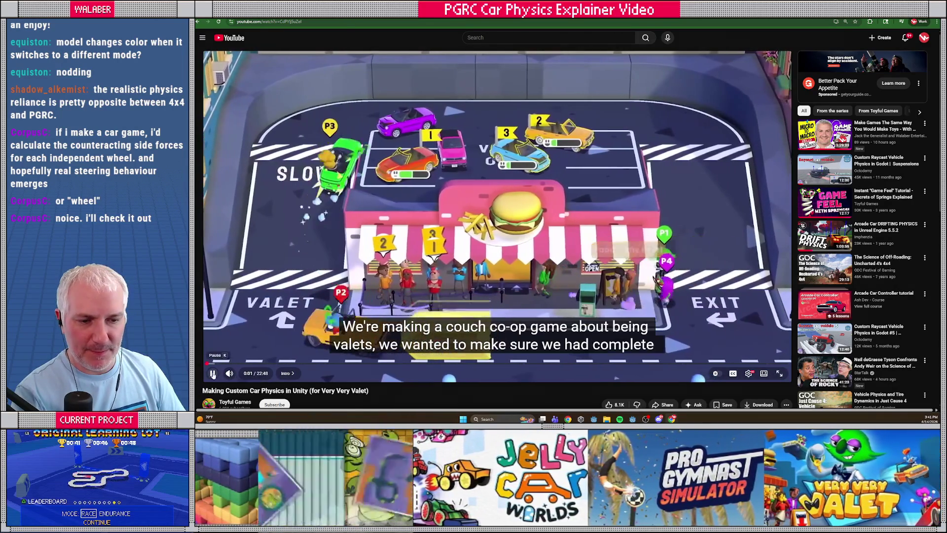
# Seek the video back to 3:51, play it briefly and pause at 3:52.
pyautogui.click(319, 364)
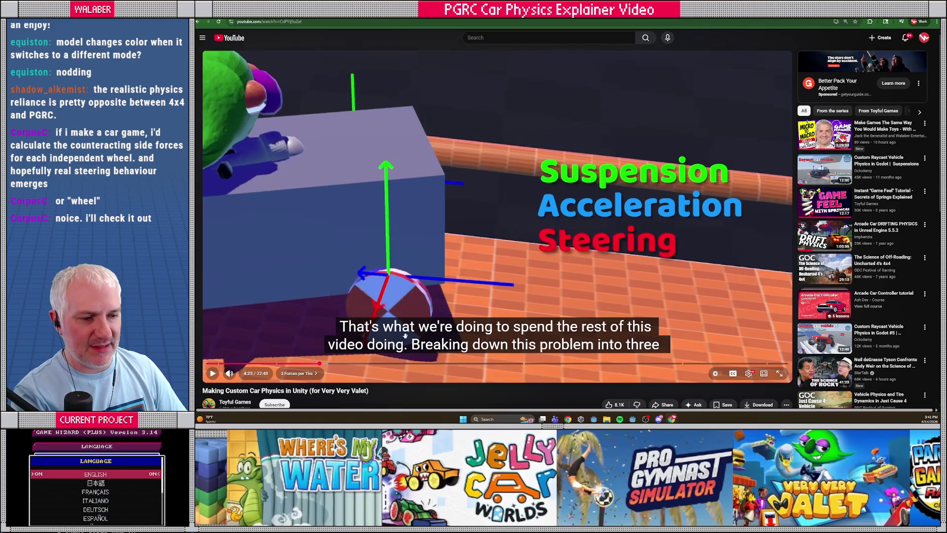
pyautogui.click(305, 364)
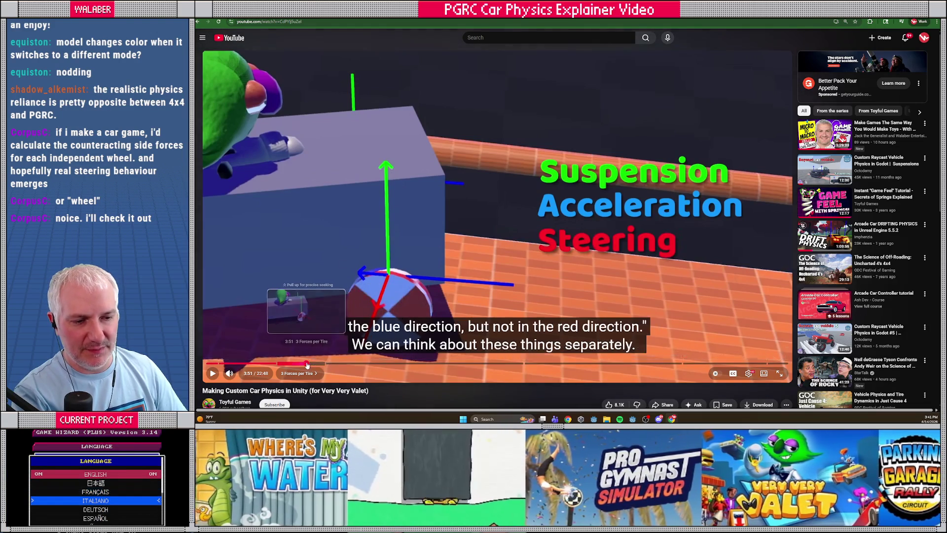
pyautogui.click(365, 286)
pyautogui.click(454, 243)
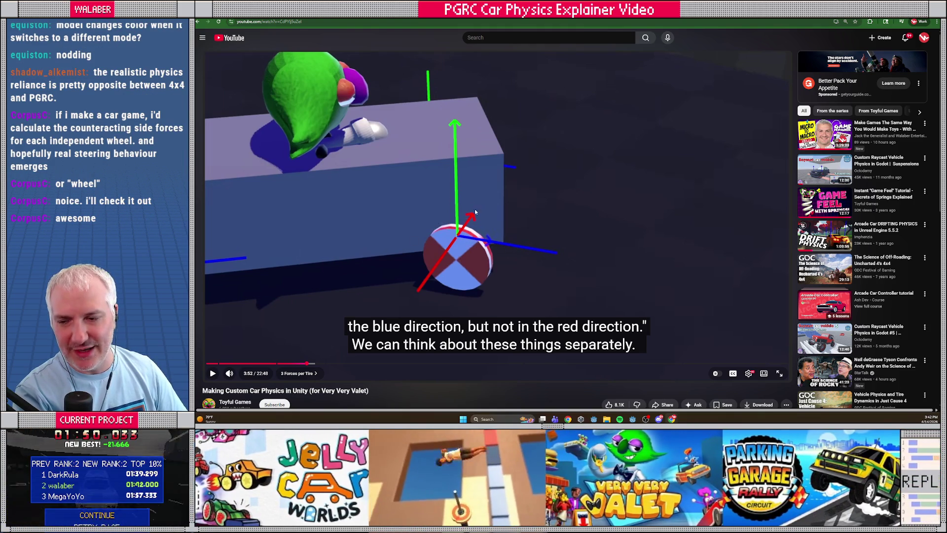
# Copy the video's URL from the address bar and return to Godot.
pyautogui.hotkey('ctrl', 'l')
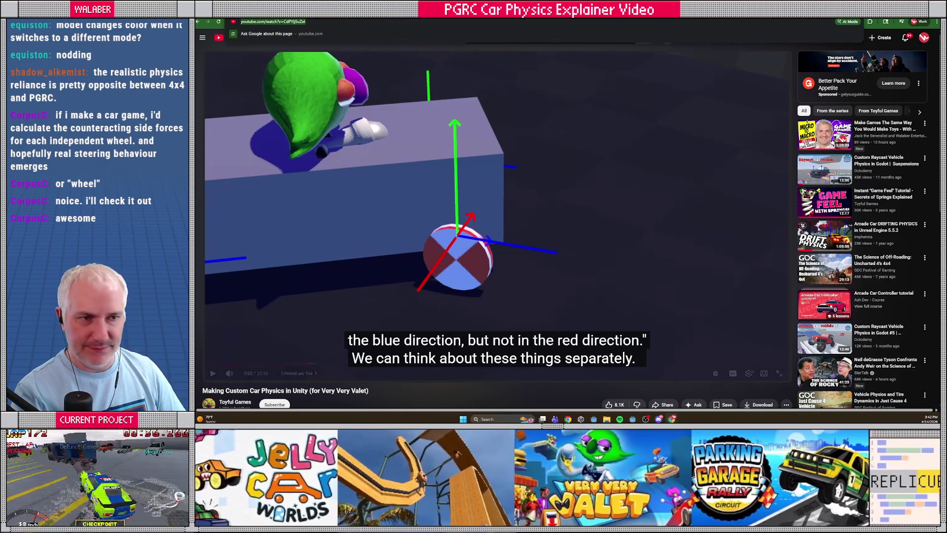
pyautogui.press('Escape')
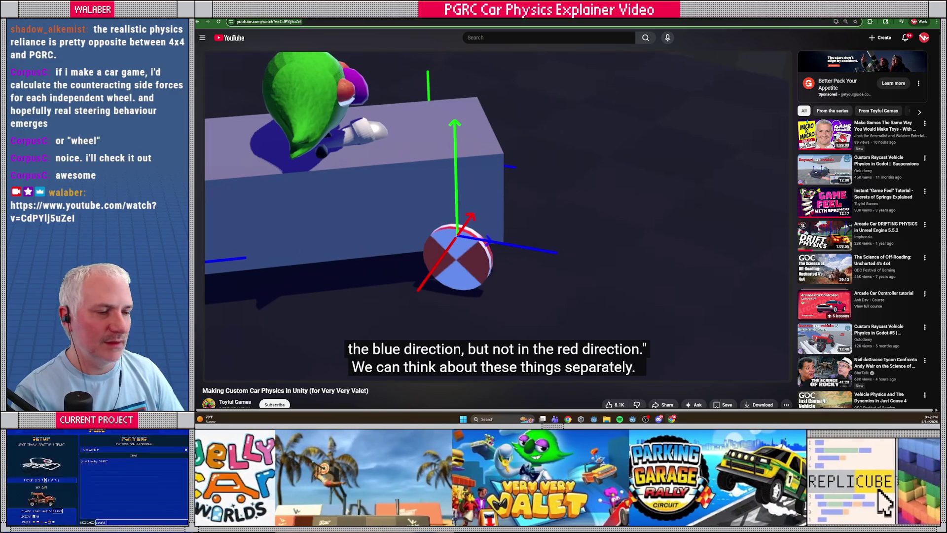
pyautogui.hotkey('alt', 'Tab')
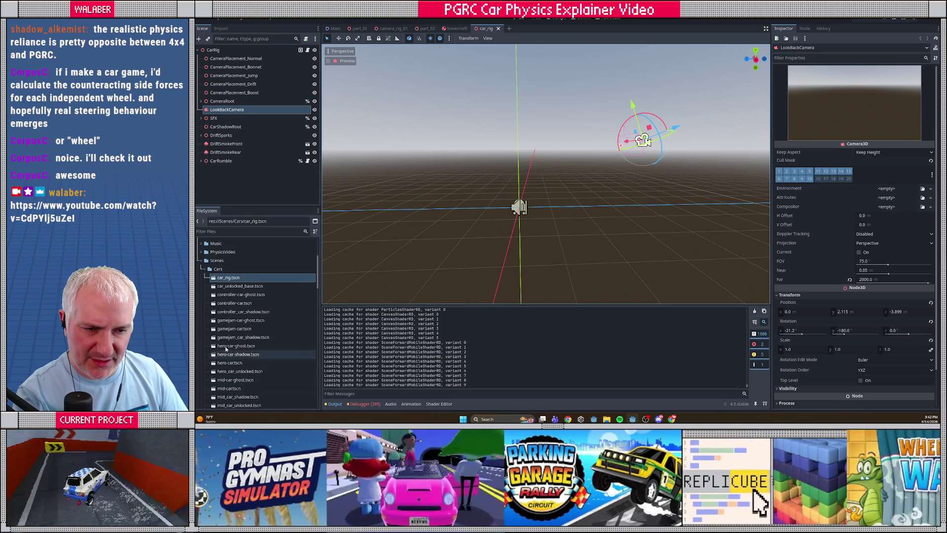
# Open the noob-car scene, collapse InterpolationRoot and inspect the MainCollider around the car.
pyautogui.scroll(-2, 224, 345)
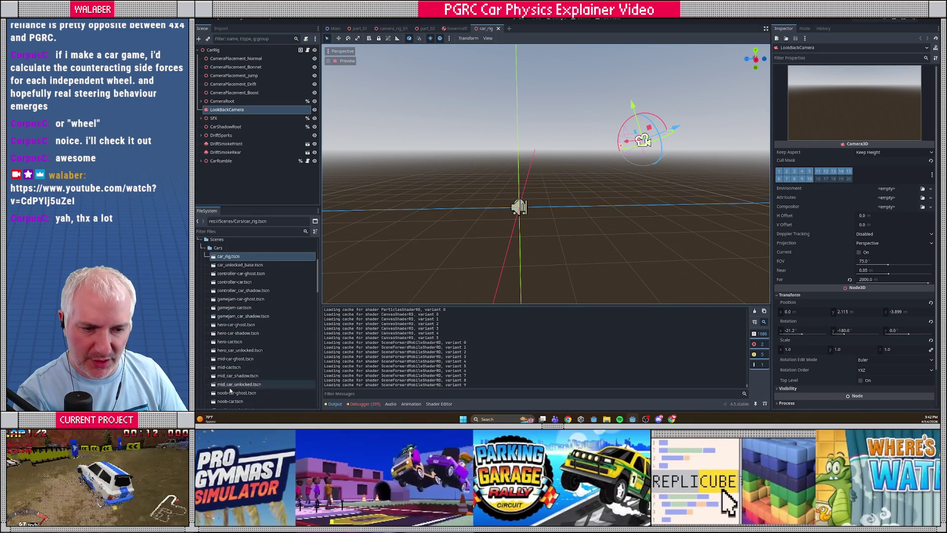
pyautogui.doubleClick(223, 401)
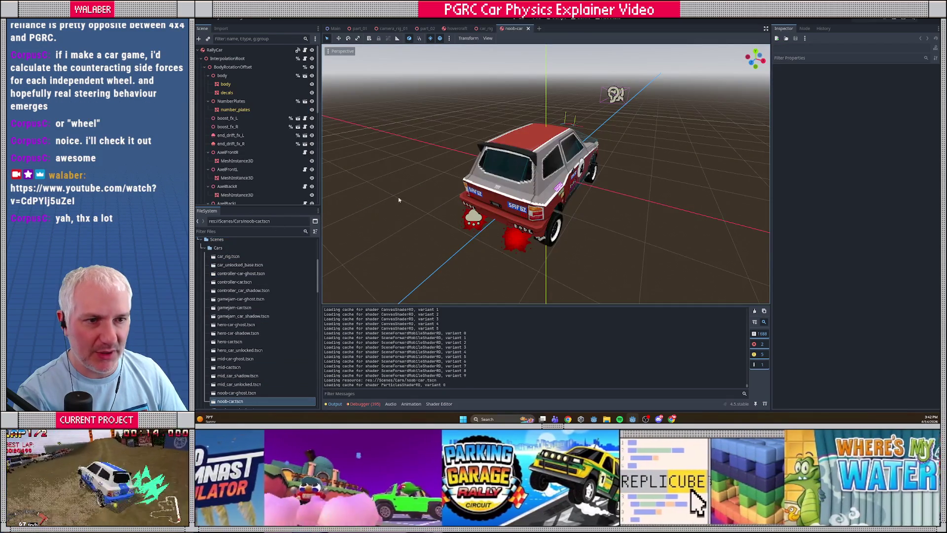
pyautogui.moveTo(459, 187); pyautogui.dragTo(354, 141)
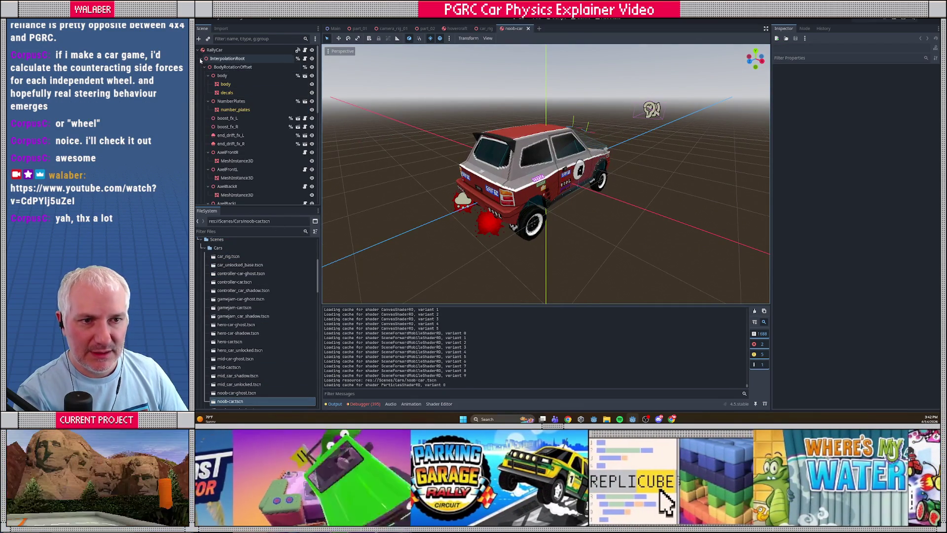
pyautogui.click(203, 58)
pyautogui.click(222, 67)
pyautogui.moveTo(349, 115); pyautogui.dragTo(382, 99)
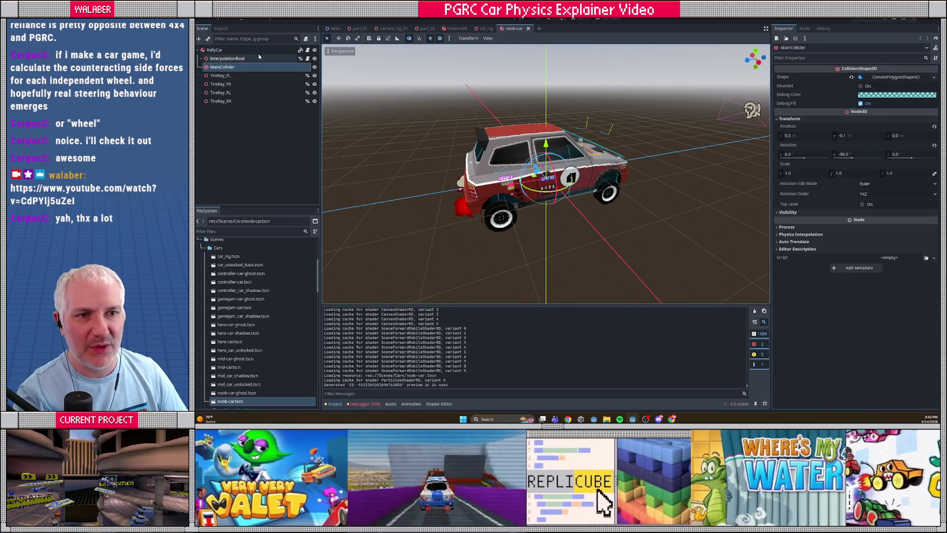
pyautogui.click(252, 50)
# Add a plain Node child under RallyCar and rename it VideoDebugger.
pyautogui.rightClick(253, 51)
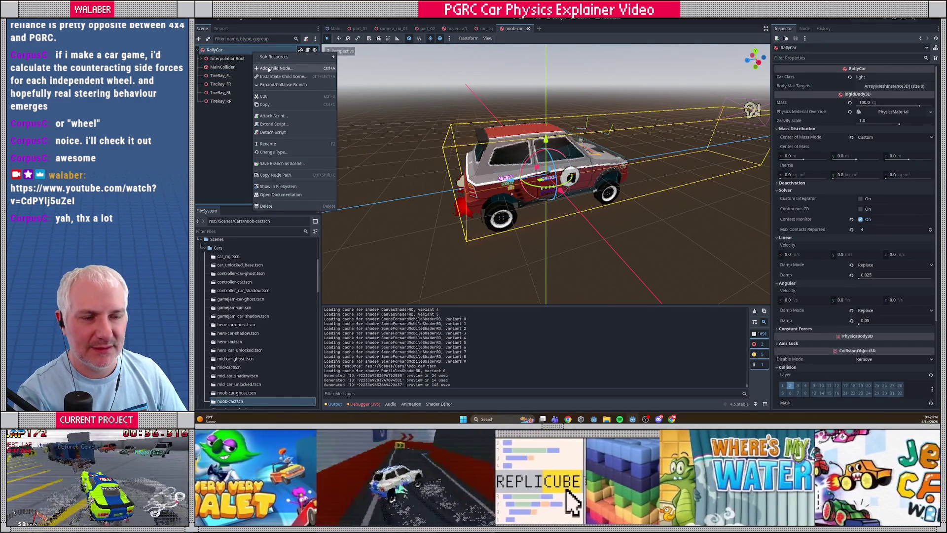
pyautogui.click(268, 69)
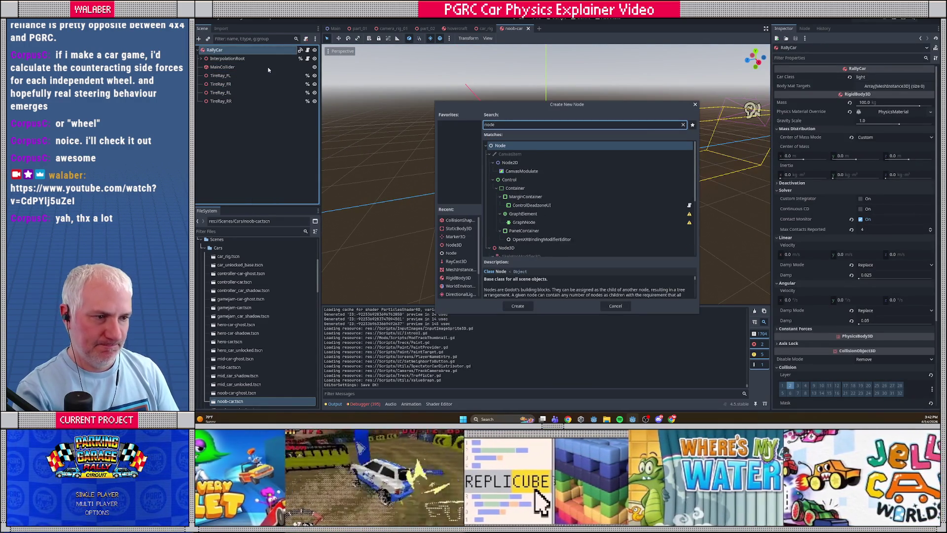
pyautogui.press('Return')
pyautogui.press('F2')
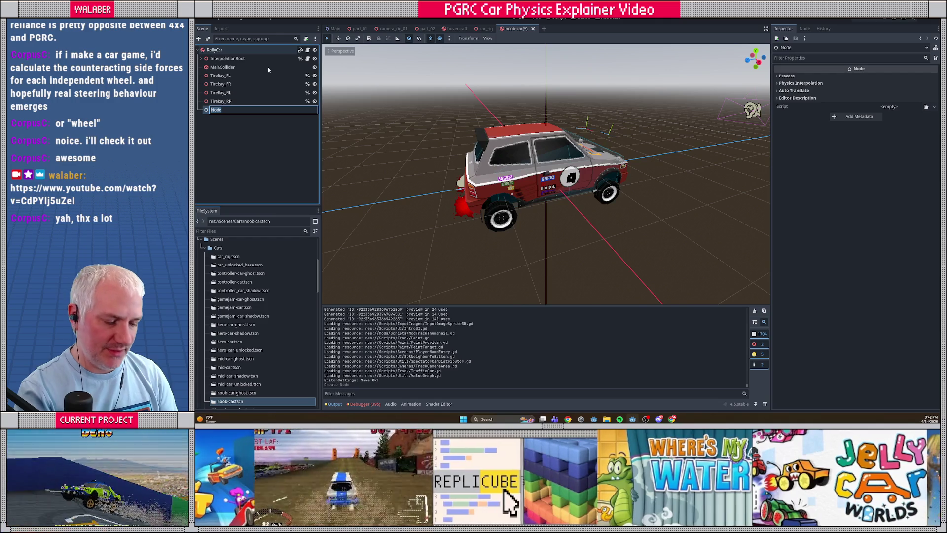
pyautogui.write('vddeoDev')
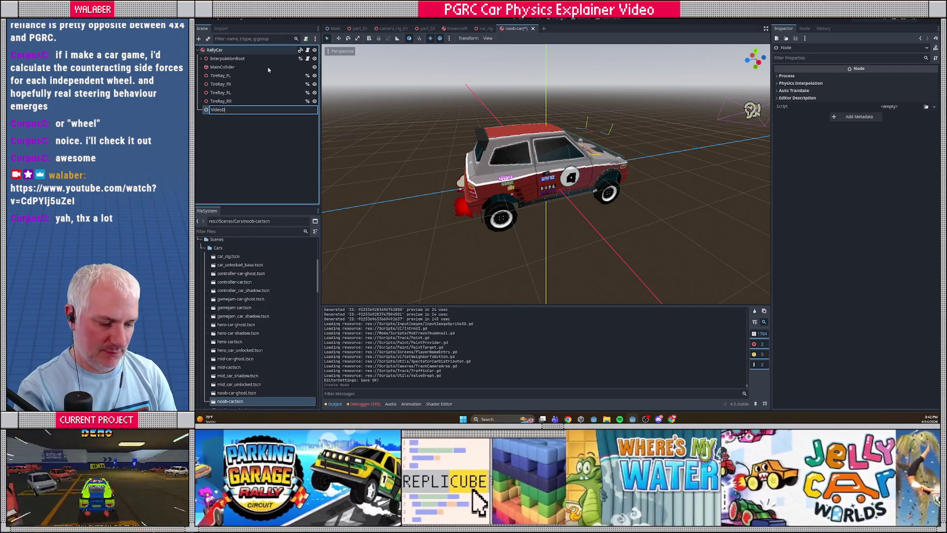
pyautogui.write('u')
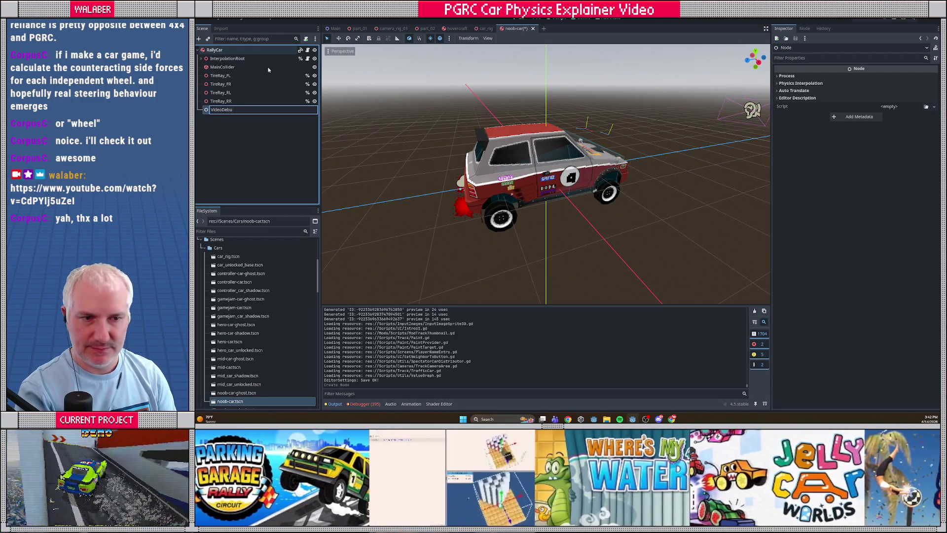
pyautogui.write('ger')
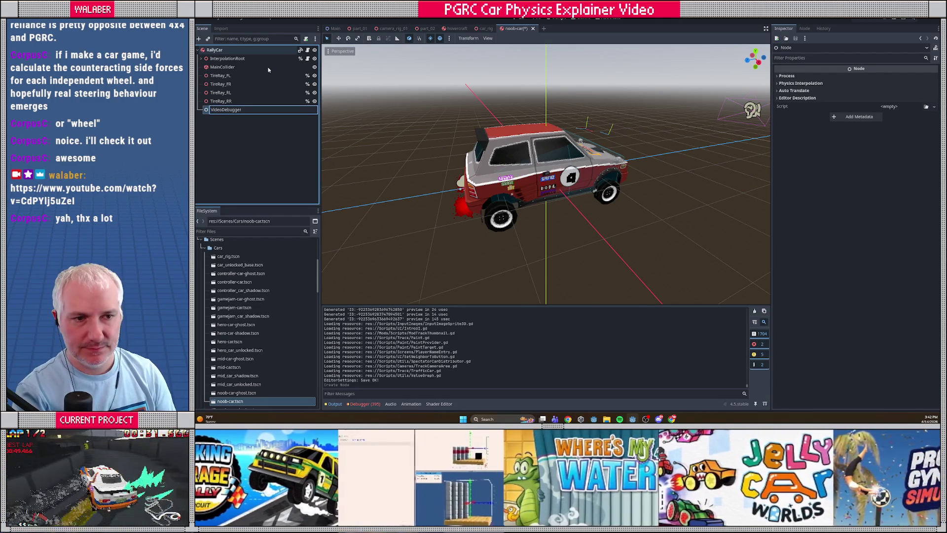
pyautogui.press('Return')
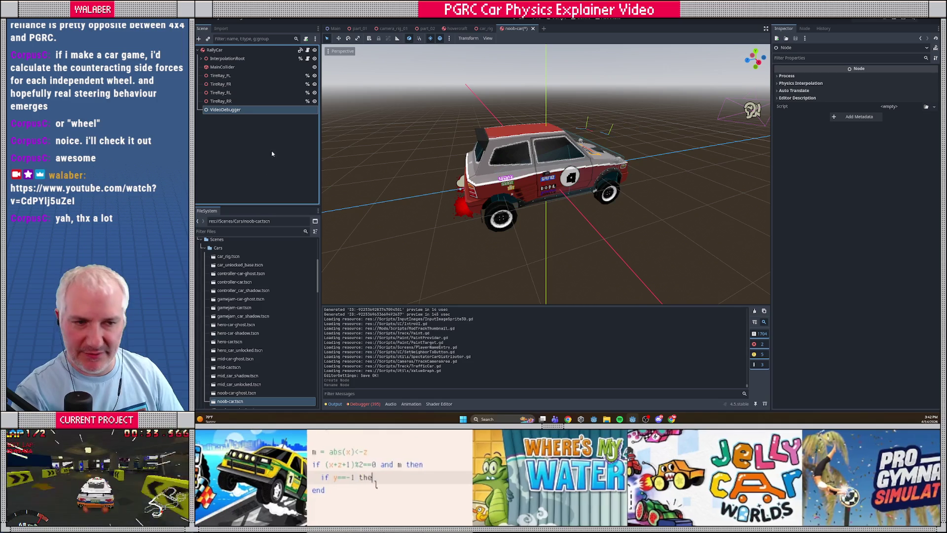
# Attach a new video_debugger.gd script to VideoDebugger, saved in res://PhysicsVideo.
pyautogui.rightClick(241, 110)
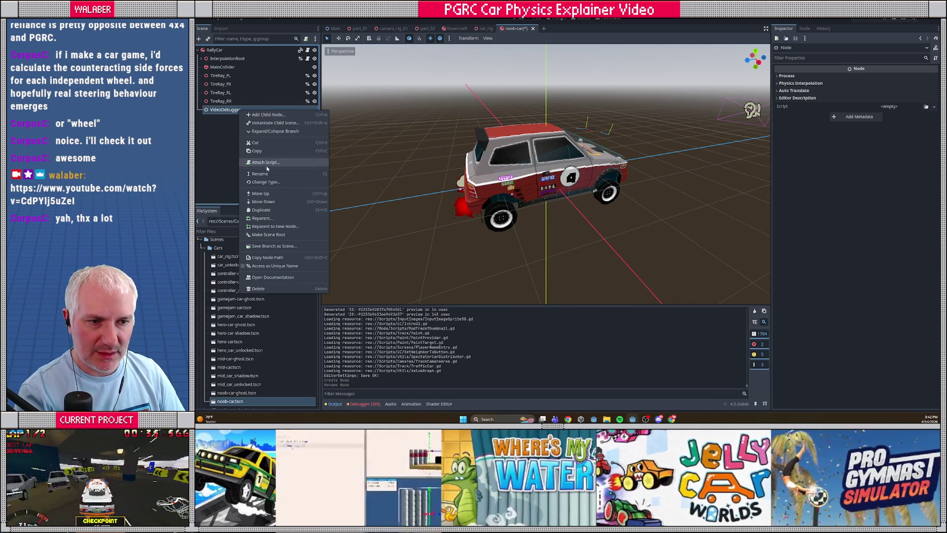
pyautogui.click(267, 163)
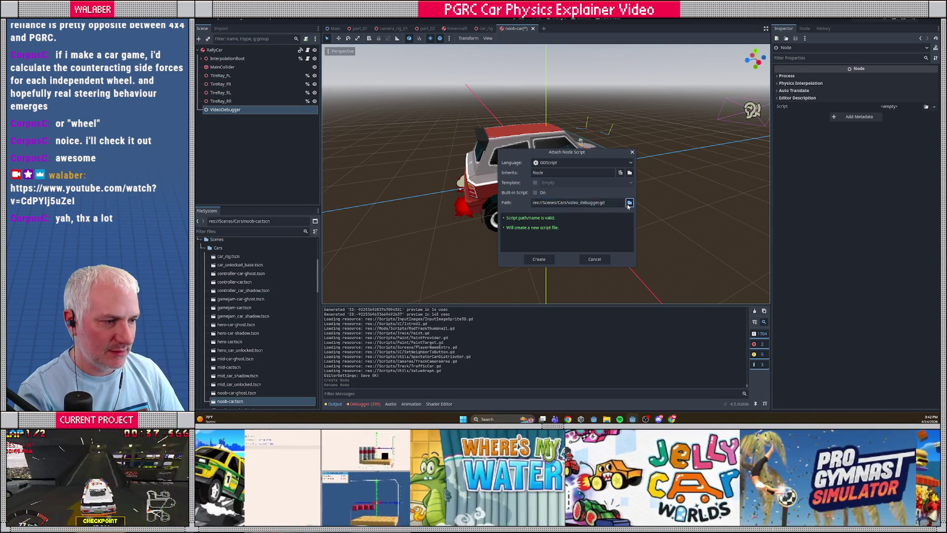
pyautogui.click(629, 203)
pyautogui.click(434, 115)
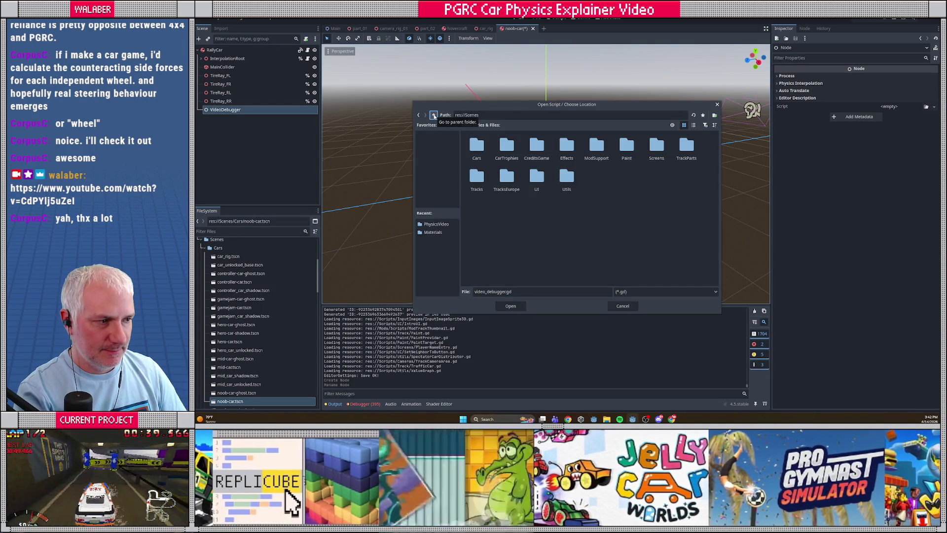
pyautogui.click(434, 116)
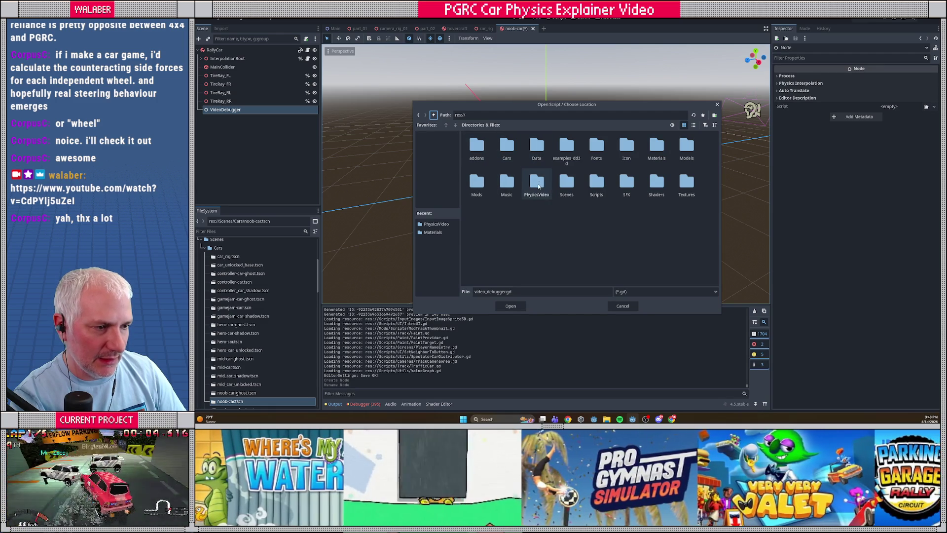
pyautogui.doubleClick(538, 186)
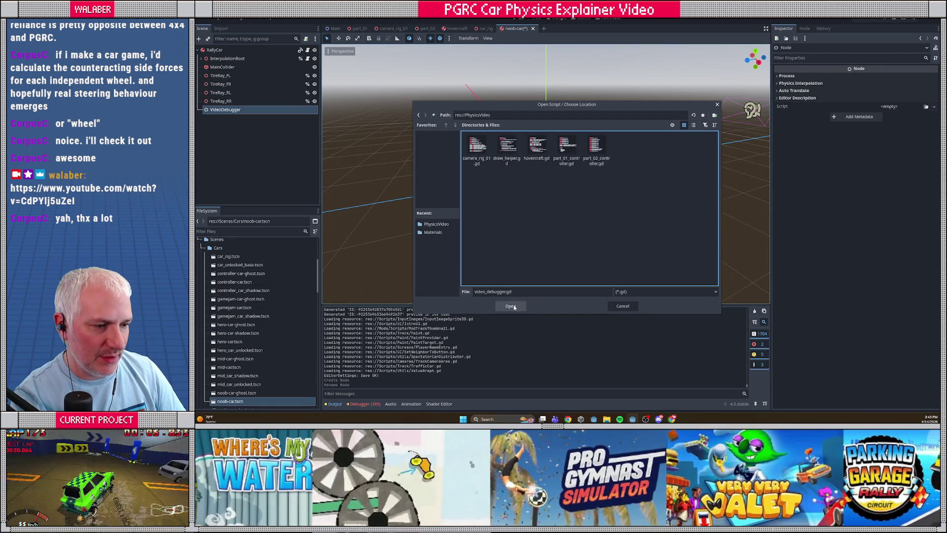
pyautogui.click(511, 306)
pyautogui.click(540, 259)
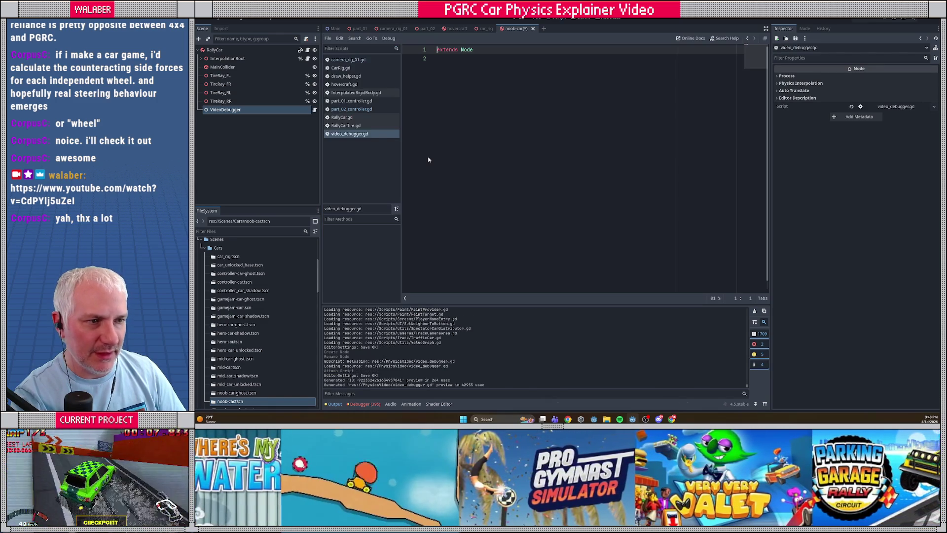
# Declare class_name VideoDebugger at the top of the script.
pyautogui.press('Down')
pyautogui.write('class_name VideoDebugger')
pyautogui.press('Return')
pyautogui.press('Return')
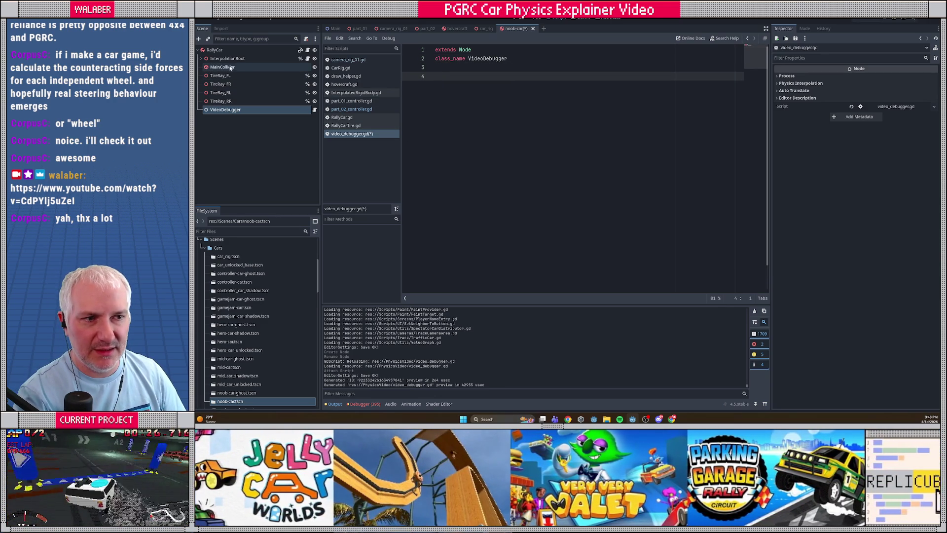
pyautogui.moveTo(230, 67); pyautogui.dragTo(436, 76)
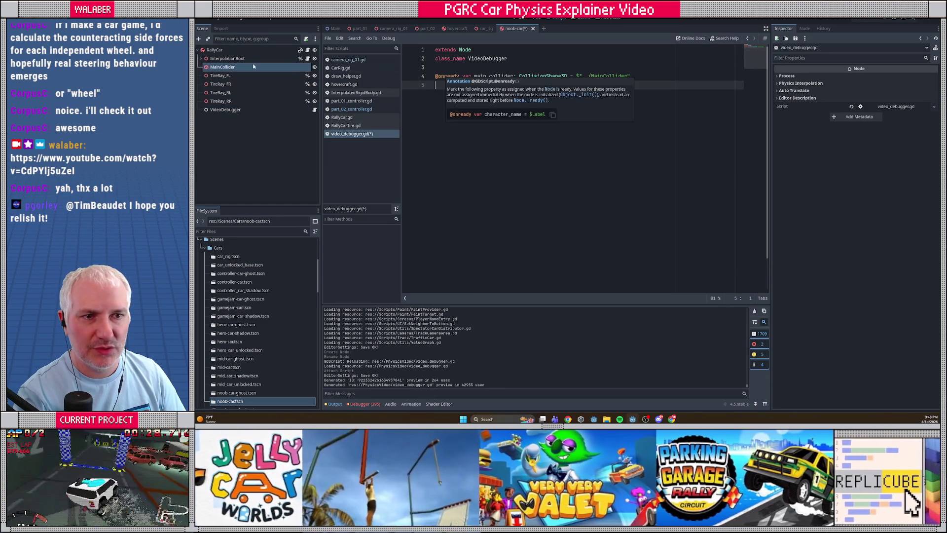
pyautogui.click(201, 59)
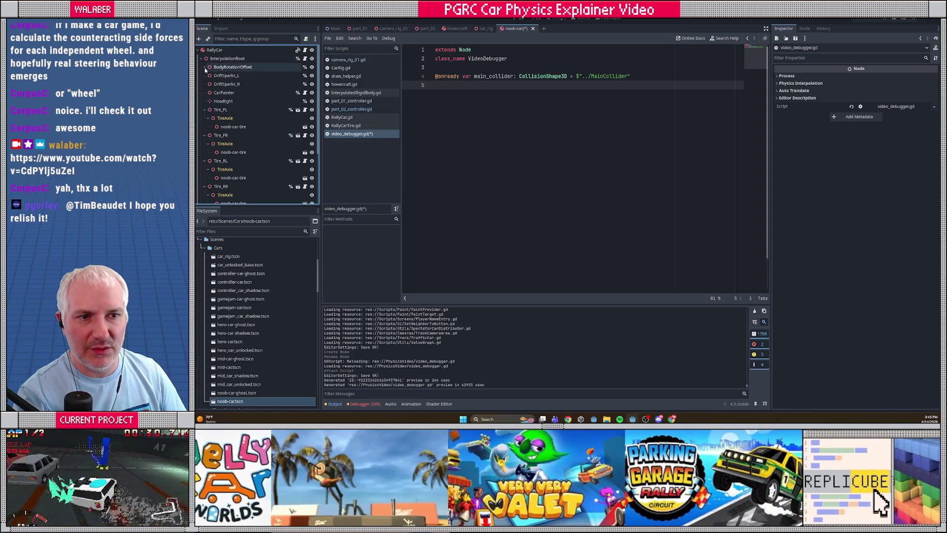
pyautogui.click(204, 110)
pyautogui.click(204, 119)
pyautogui.click(205, 127)
pyautogui.click(204, 135)
pyautogui.click(204, 143)
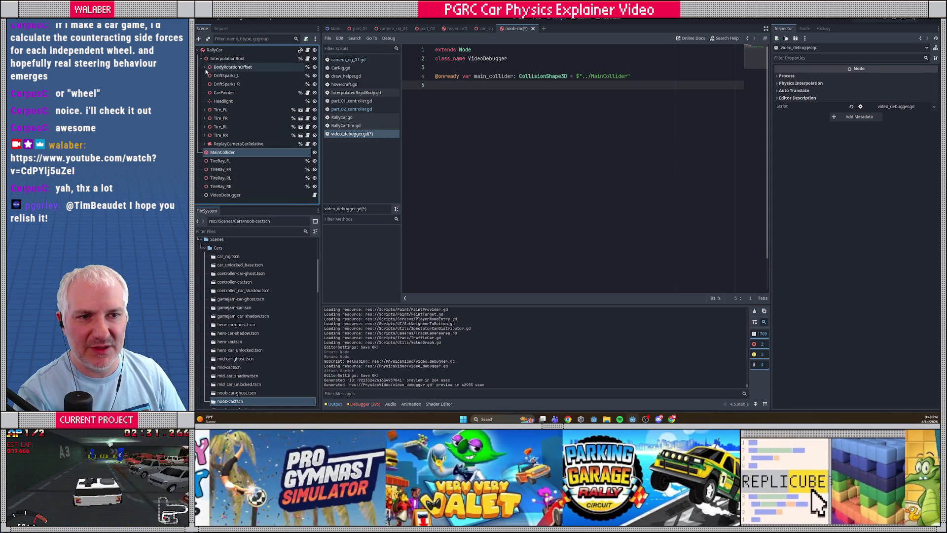
pyautogui.moveTo(227, 58)
pyautogui.mouseDown()
pyautogui.moveTo(257, 75)
pyautogui.moveTo(429, 87)
pyautogui.mouseUp()
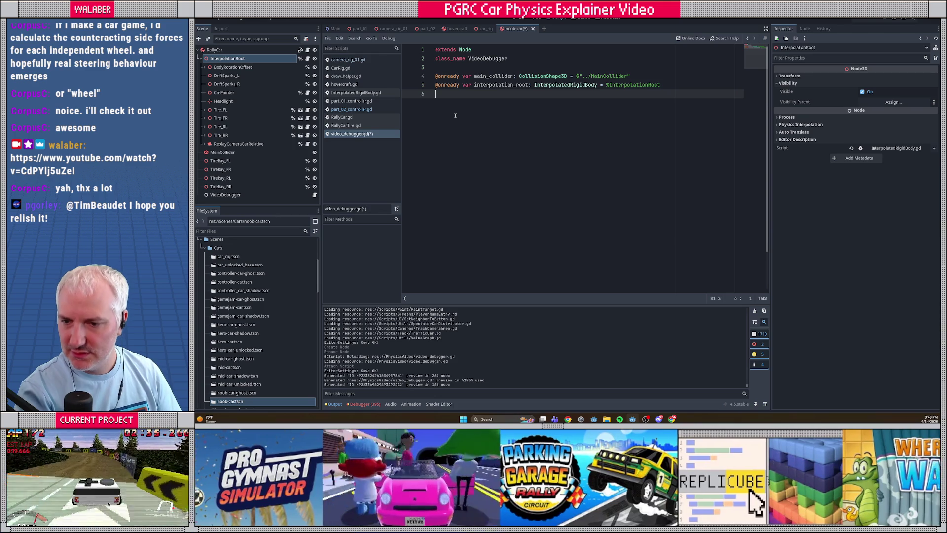
pyautogui.press('Return')
pyautogui.press('Return')
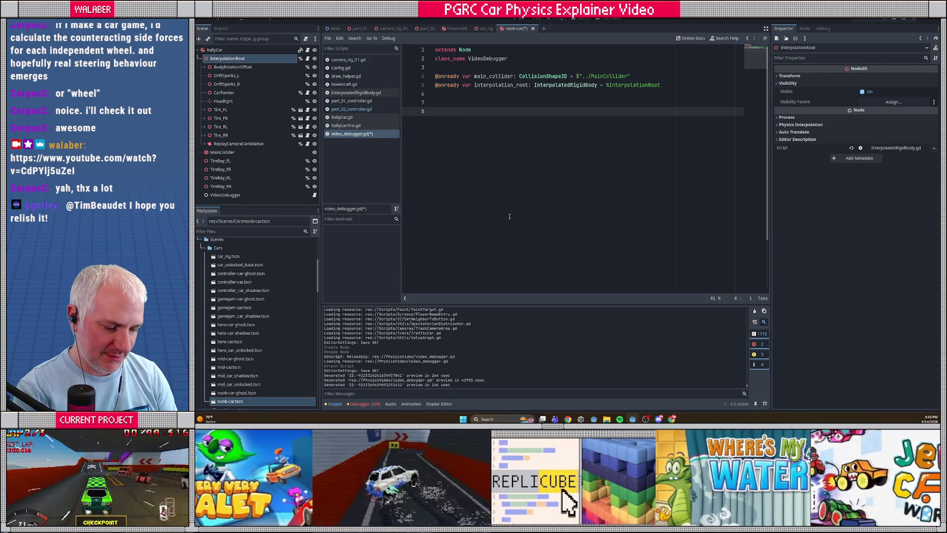
# Start func _input with 'var k := event as InputEventKey'.
pyautogui.write('func _in')
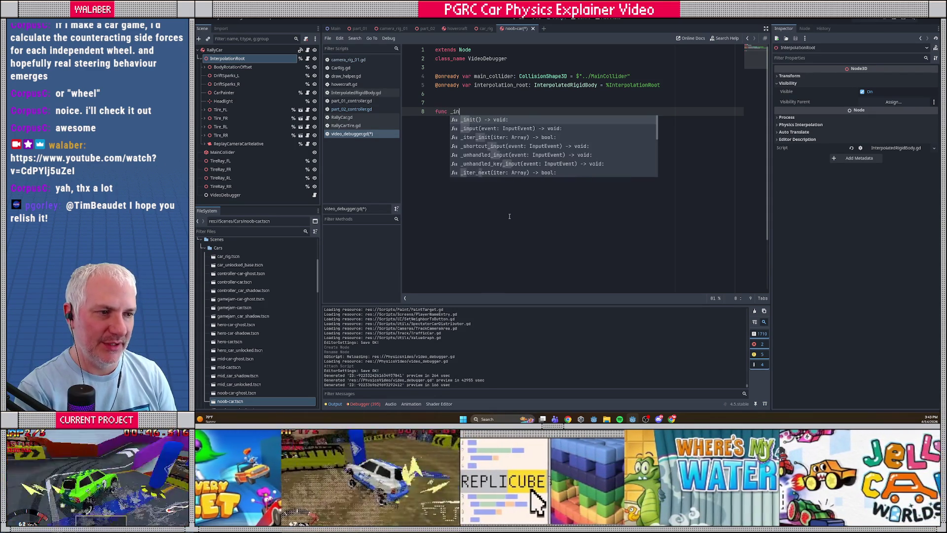
pyautogui.write('p')
pyautogui.press('Return')
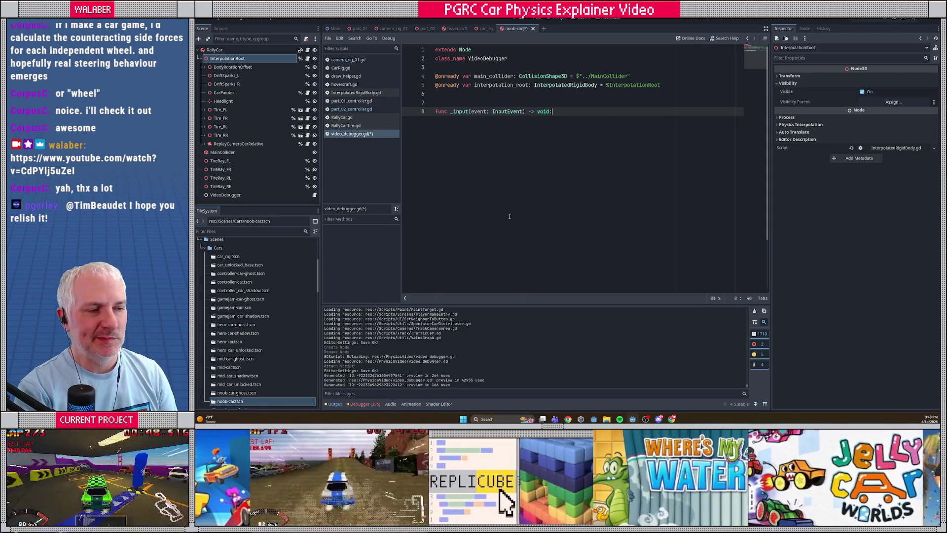
pyautogui.press('Return')
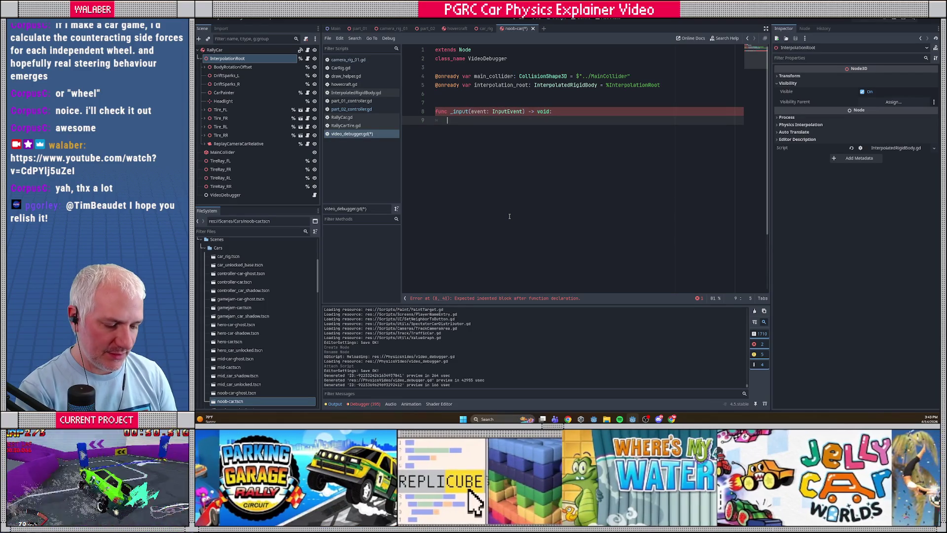
pyautogui.write('var k :=')
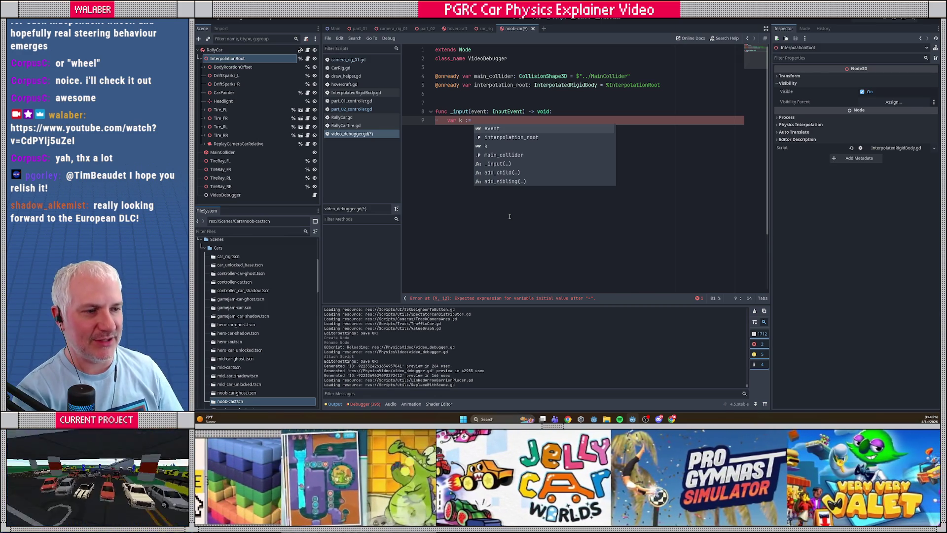
pyautogui.press('Escape')
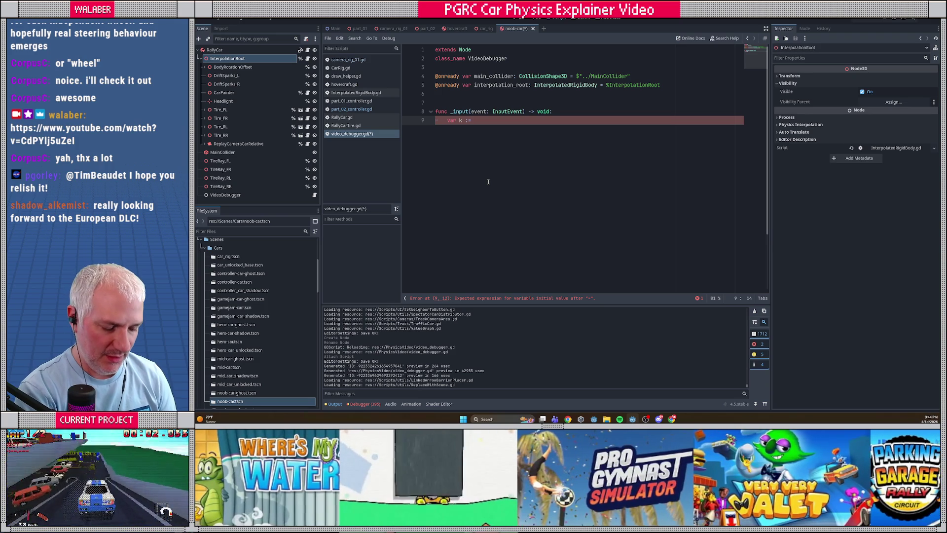
pyautogui.write('event')
pyautogui.keyDown('ctrl'); pyautogui.scroll(3, 492, 178); pyautogui.keyUp('ctrl')
pyautogui.write('as inpu')
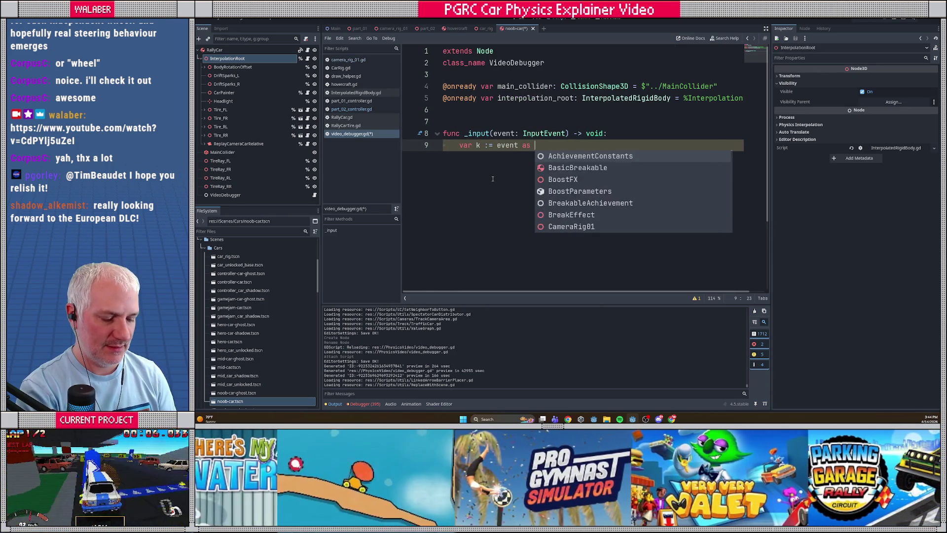
pyautogui.write('teventkey')
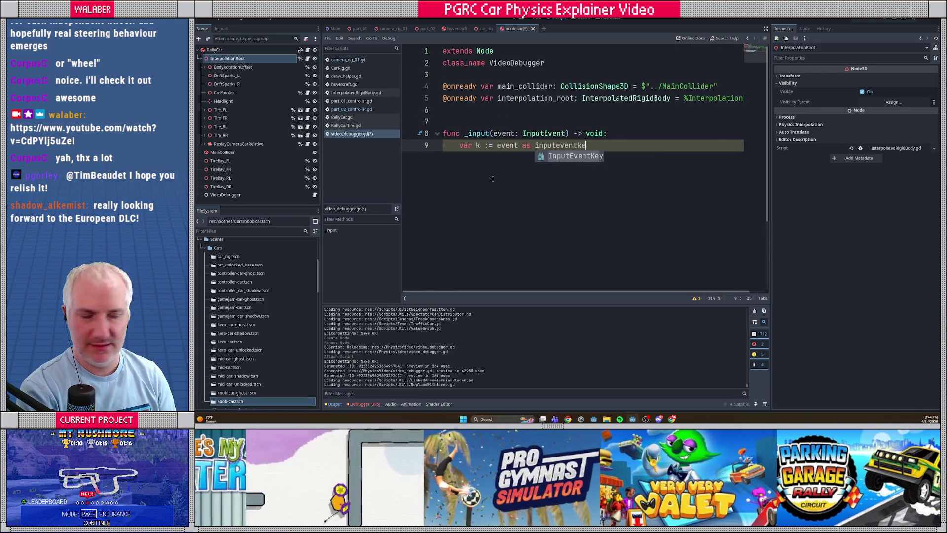
pyautogui.press('Return')
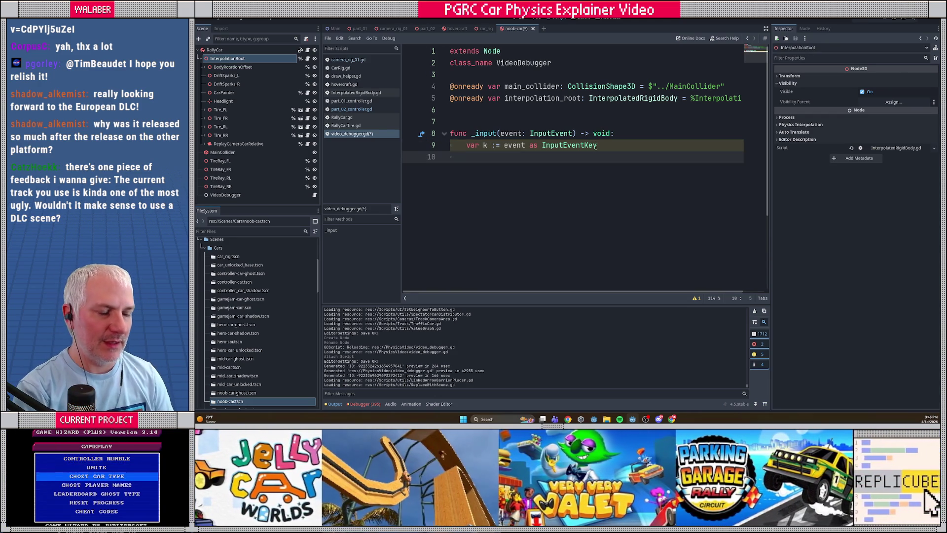
# Add an 'if k and k.pressed:' check inside _input.
pyautogui.press('Return')
pyautogui.press('Return')
pyautogui.write('if k')
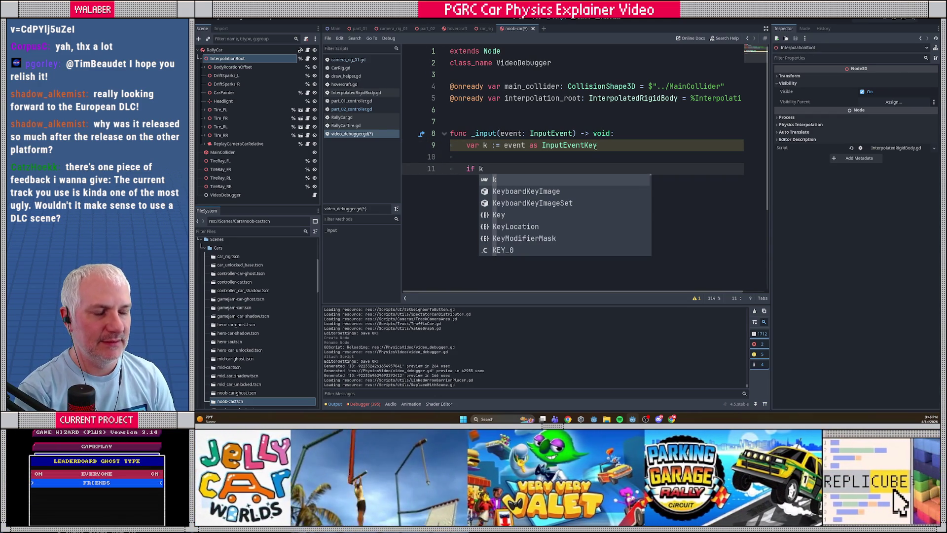
pyautogui.write(' and k.pre')
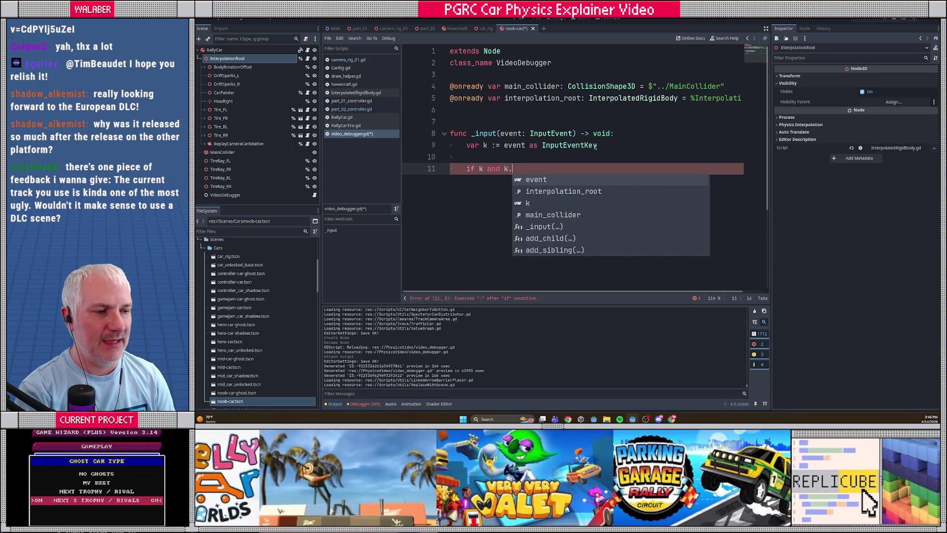
pyautogui.write('ssed:')
pyautogui.press('Return')
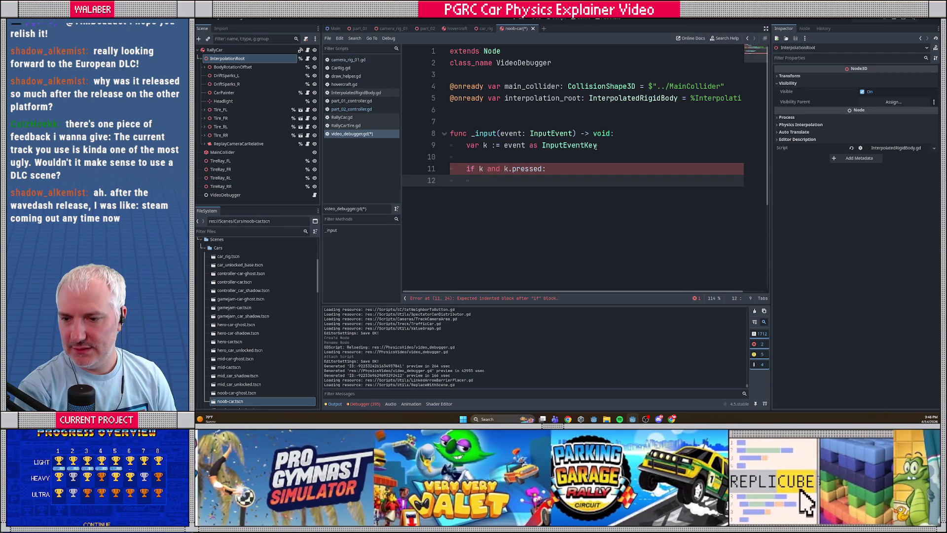
# Nest an 'if k == KEY_V:' check inside the pressed-key branch.
pyautogui.press('Tab')
pyautogui.write('if')
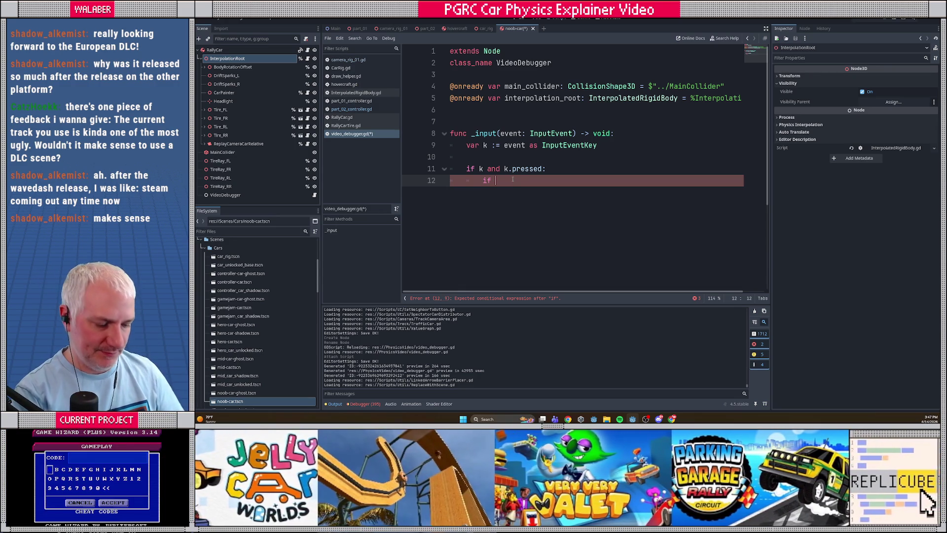
pyautogui.write('k == KeyCo')
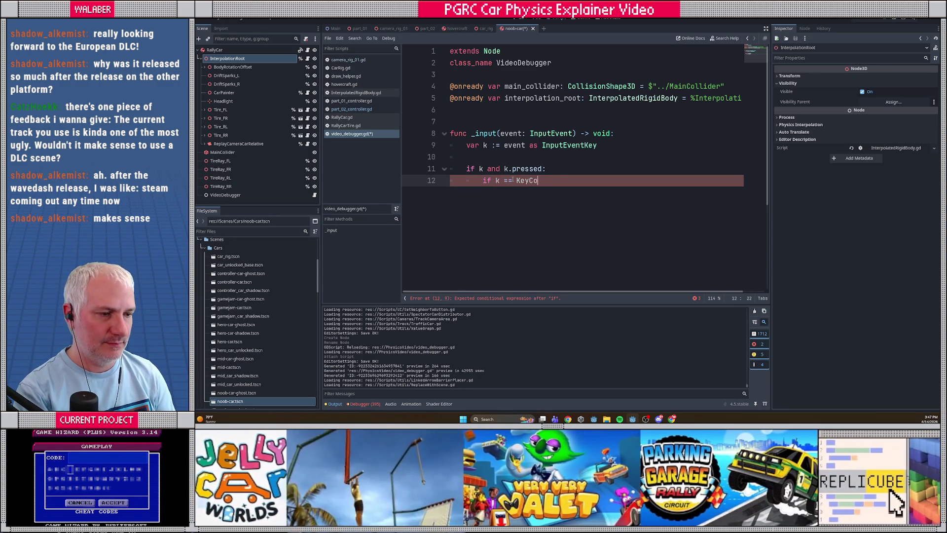
pyautogui.write('de.')
pyautogui.press('BackSpace')
pyautogui.press('BackSpace')
pyautogui.press('BackSpace')
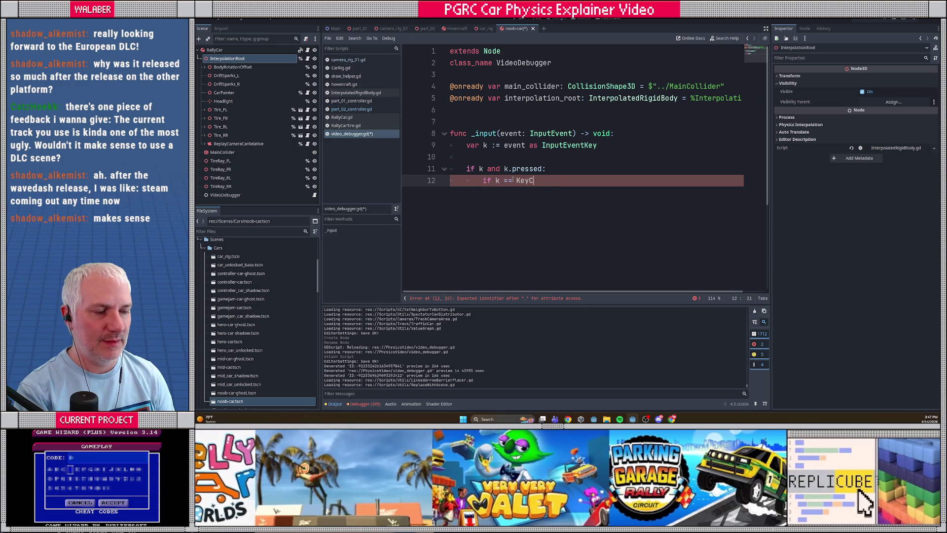
pyautogui.write('KEY_V:')
pyautogui.press('Return')
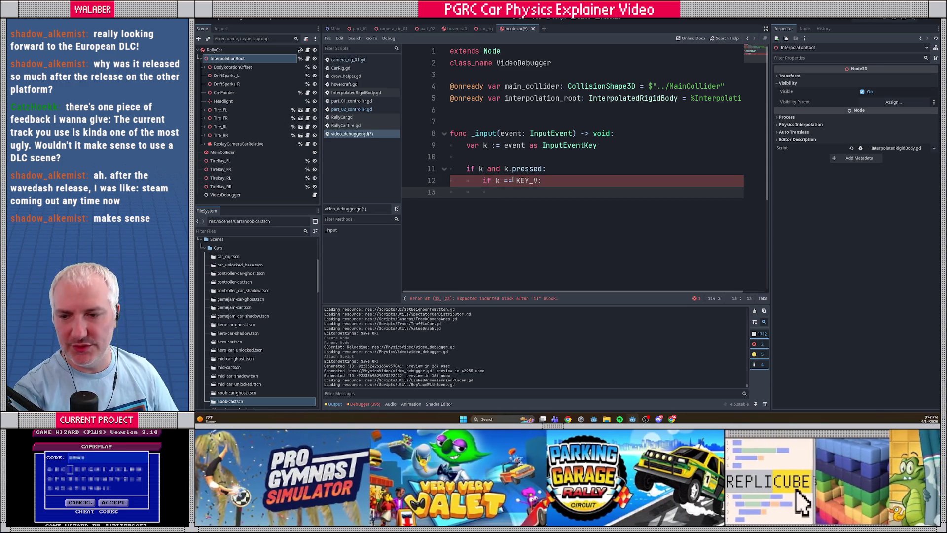
pyautogui.press('Up')
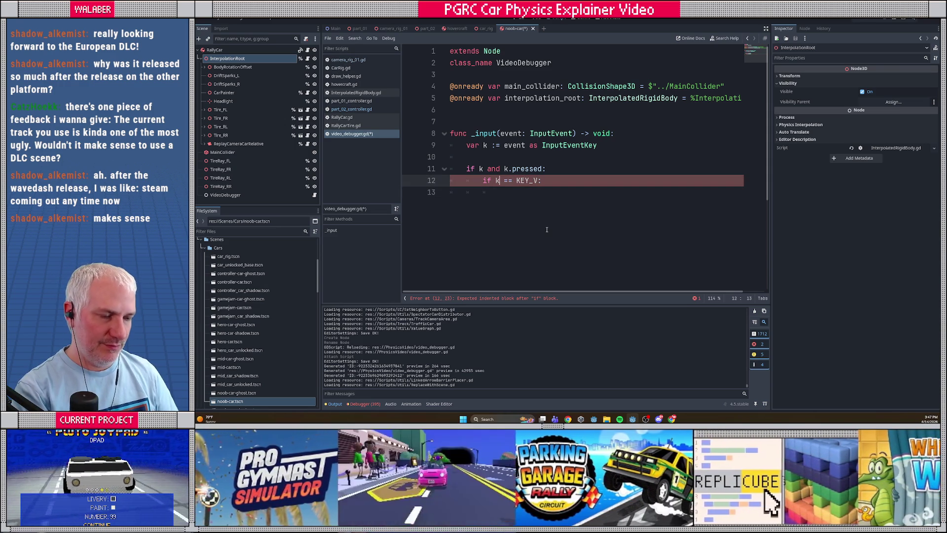
pyautogui.press('Down')
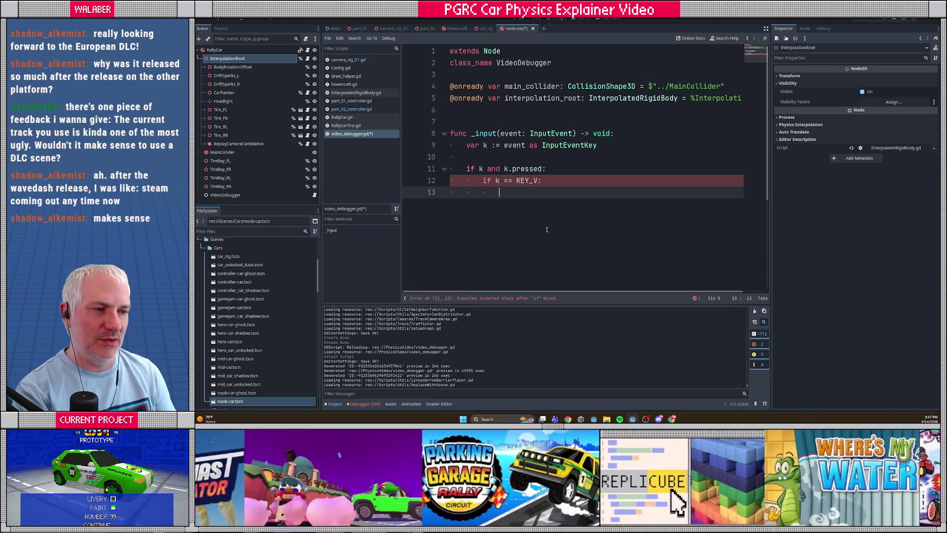
pyautogui.click(475, 111)
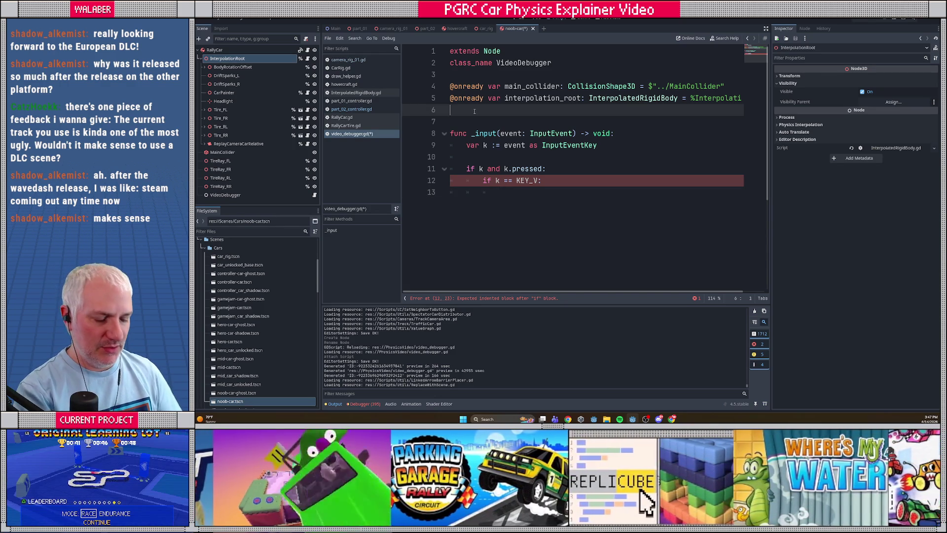
# Declare 'var _collider_mesh : MeshInstance3D = null' near the top of the script.
pyautogui.press('Return')
pyautogui.write('var _collider_mesh')
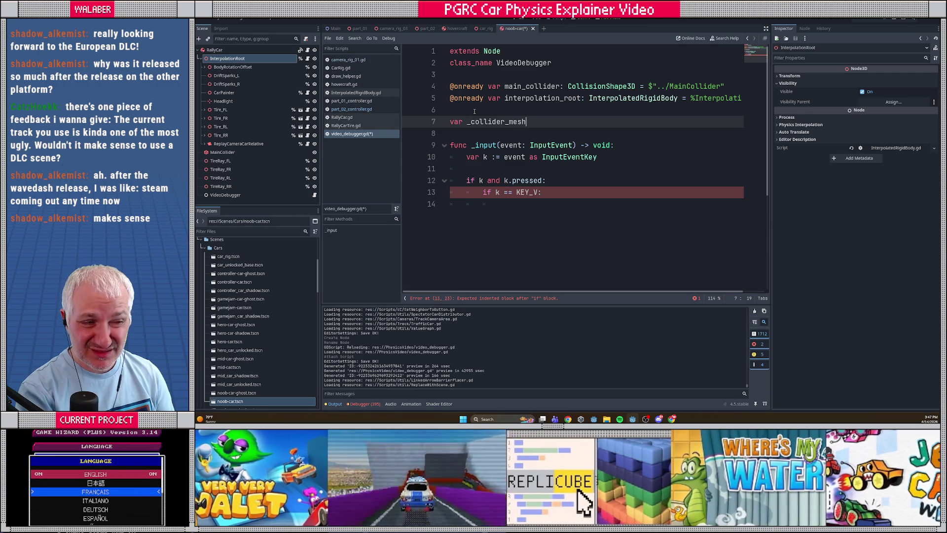
pyautogui.write(' :')
pyautogui.press('Escape')
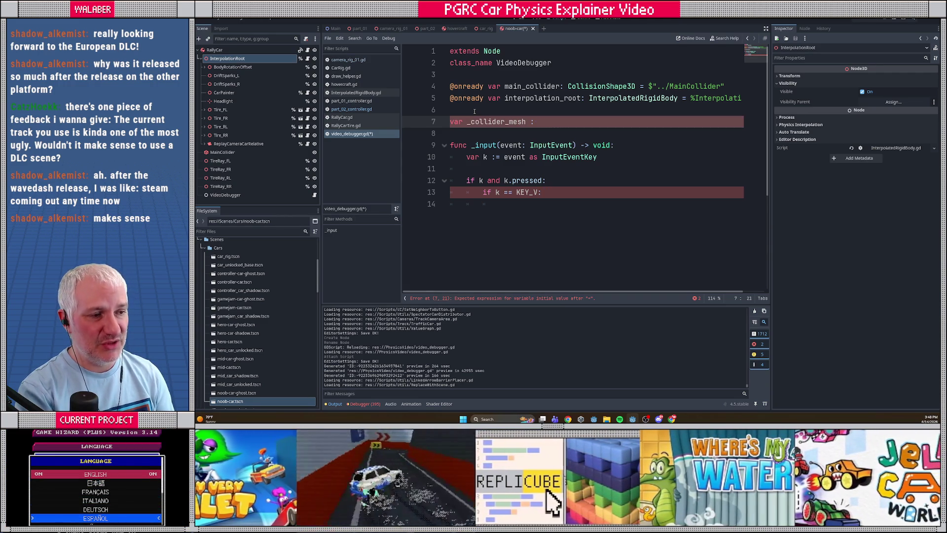
pyautogui.write('MeshIn')
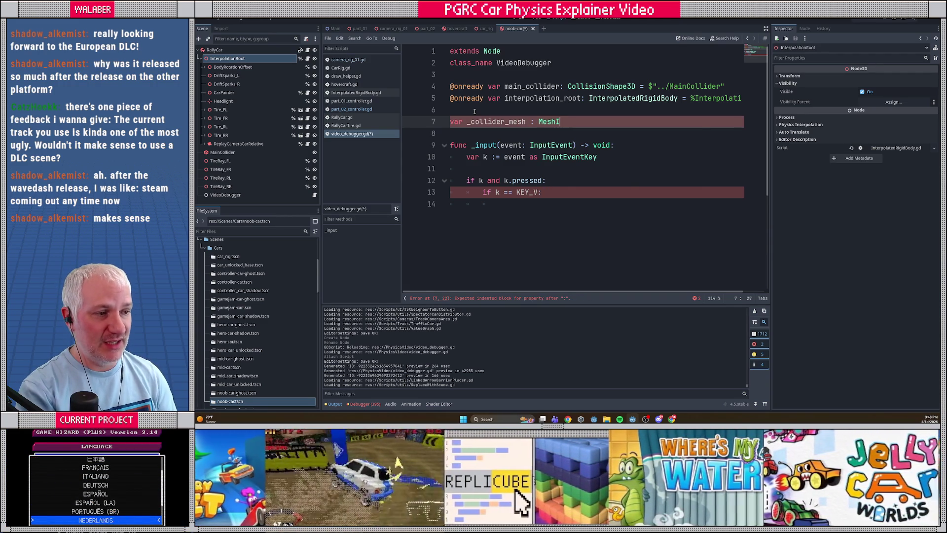
pyautogui.press('Down')
pyautogui.press('Return')
pyautogui.write('= null')
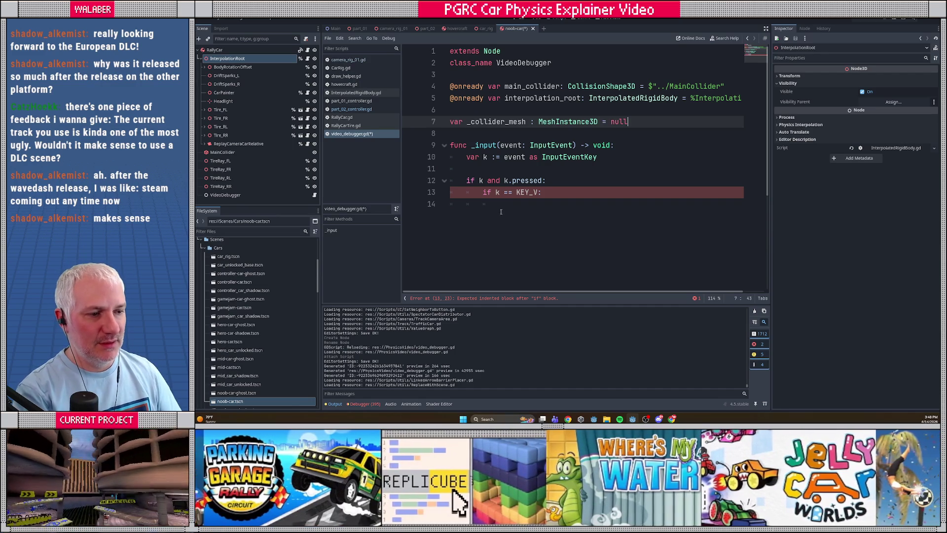
# Declare 'var _showing_colliders := false' above _collider_mesh.
pyautogui.click(499, 203)
pyautogui.click(469, 122)
pyautogui.hotkey('ctrl', 'shift', 'Return')
pyautogui.write('var _showin')
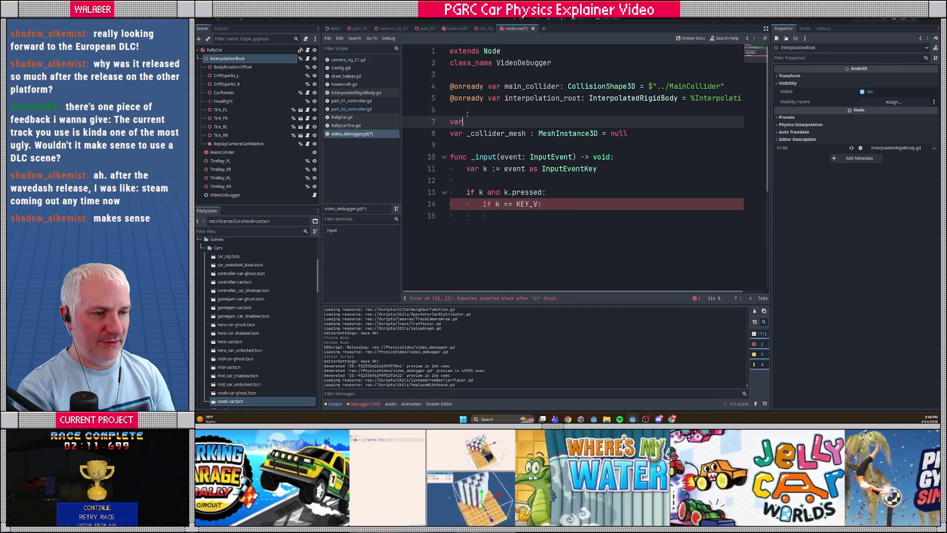
pyautogui.write('g_colli')
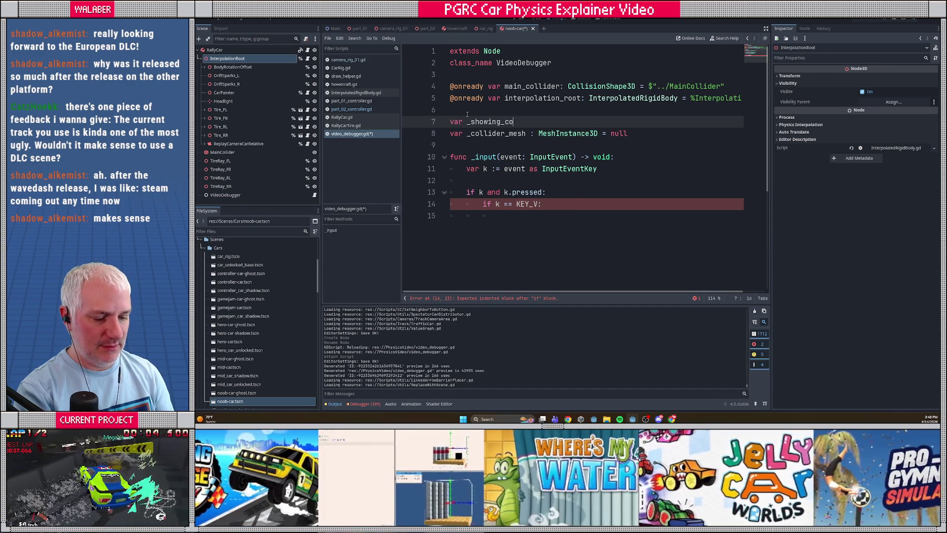
pyautogui.write('ders := false')
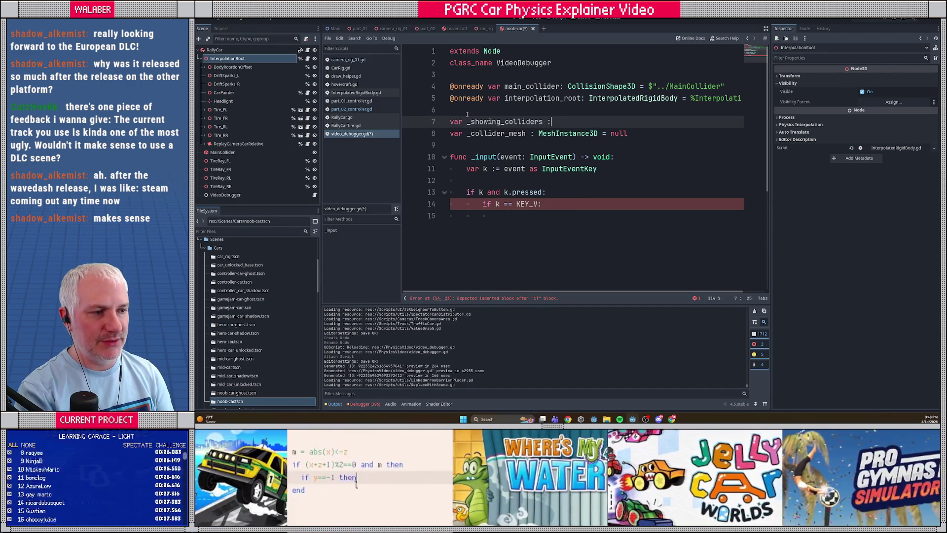
# Make the KEY_V branch toggle _showing_colliders and set interpolation_root.visible to its inverse.
pyautogui.click(516, 238)
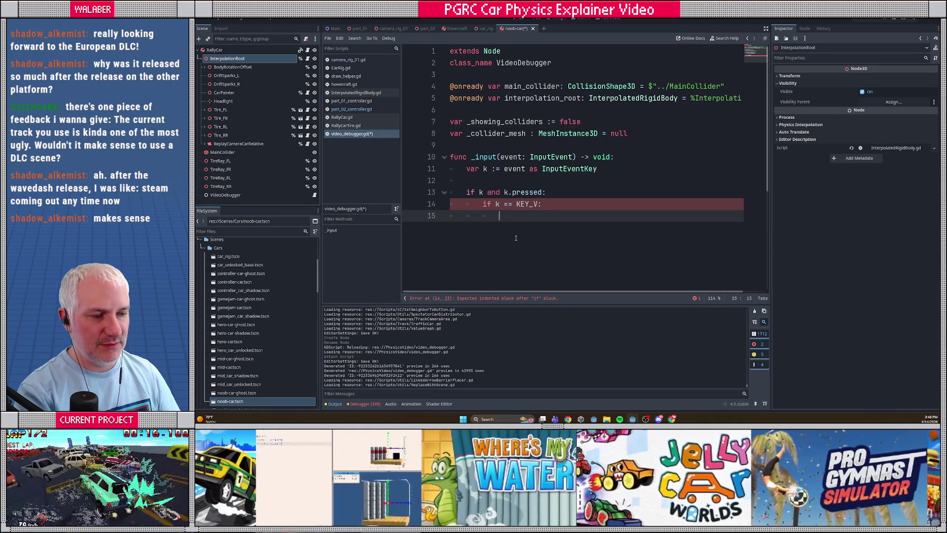
pyautogui.write('_showing_colliders = n')
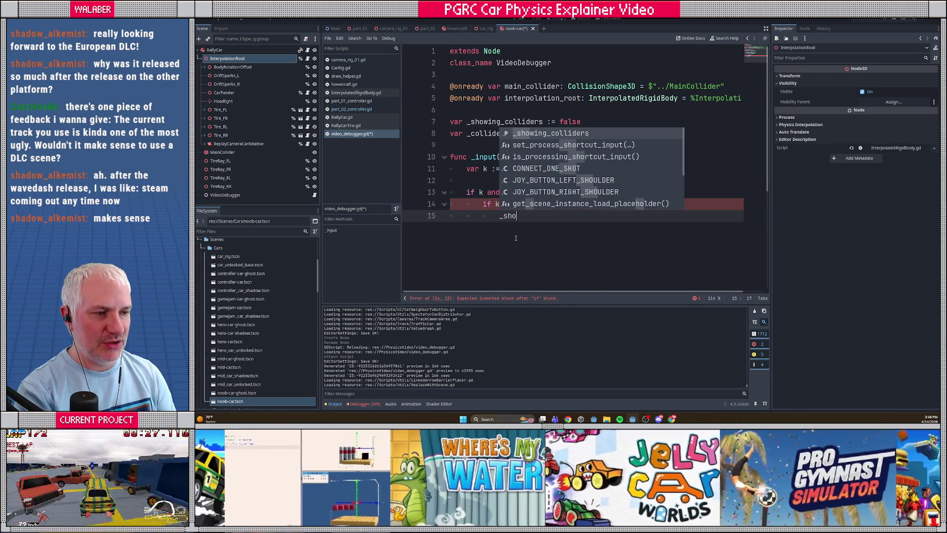
pyautogui.write('ot _sho')
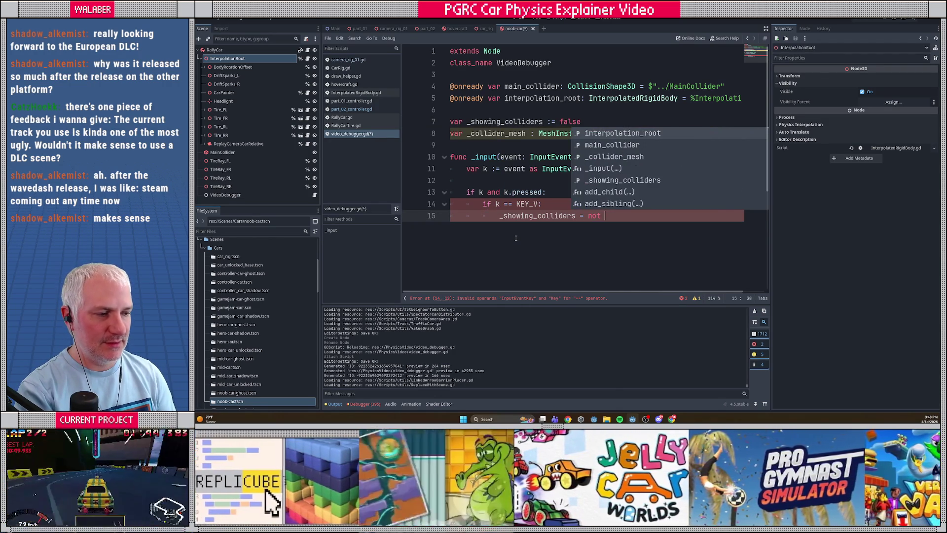
pyautogui.press('Return')
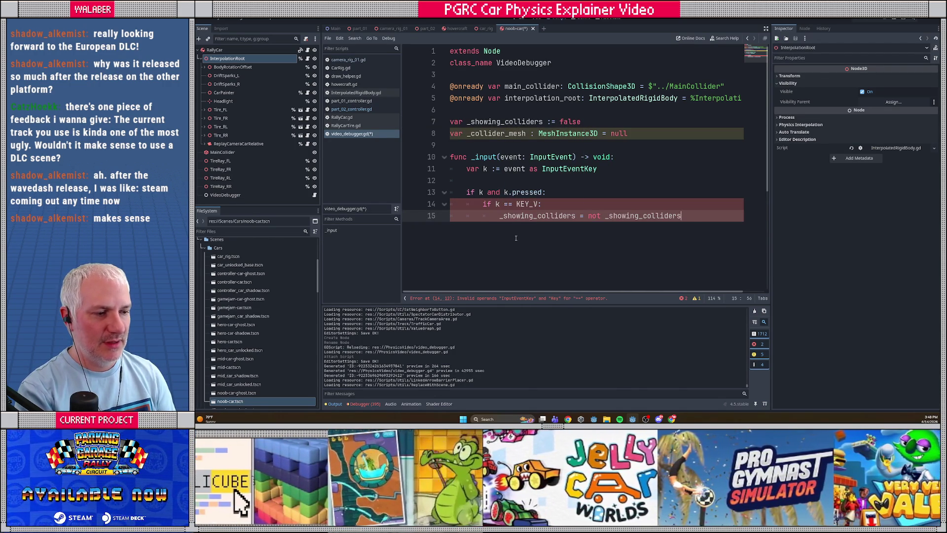
pyautogui.press('Return')
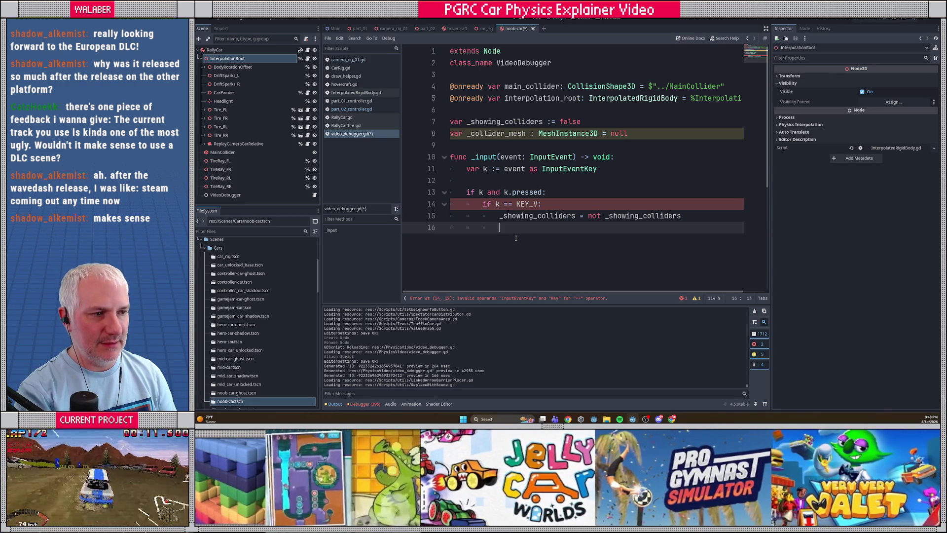
pyautogui.write('inter')
pyautogui.press('Return')
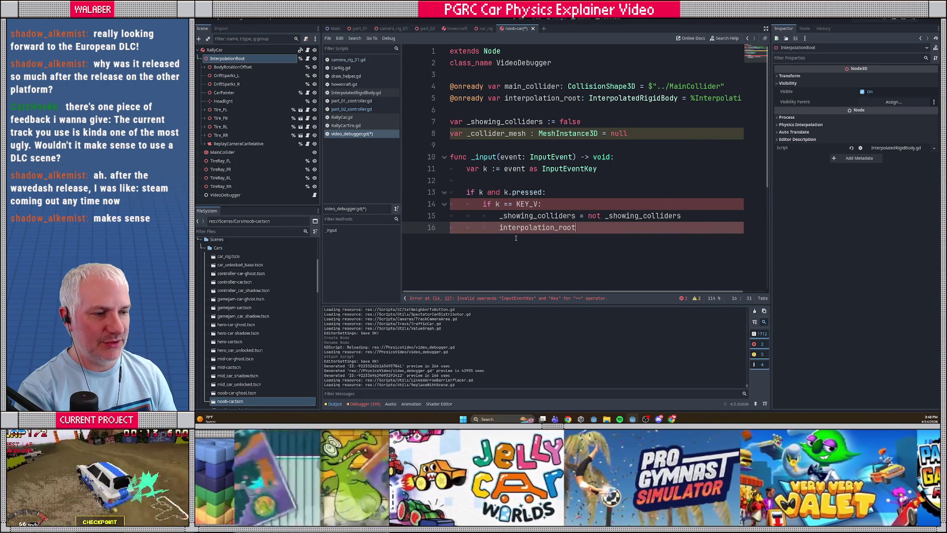
pyautogui.write('.visible = not sho')
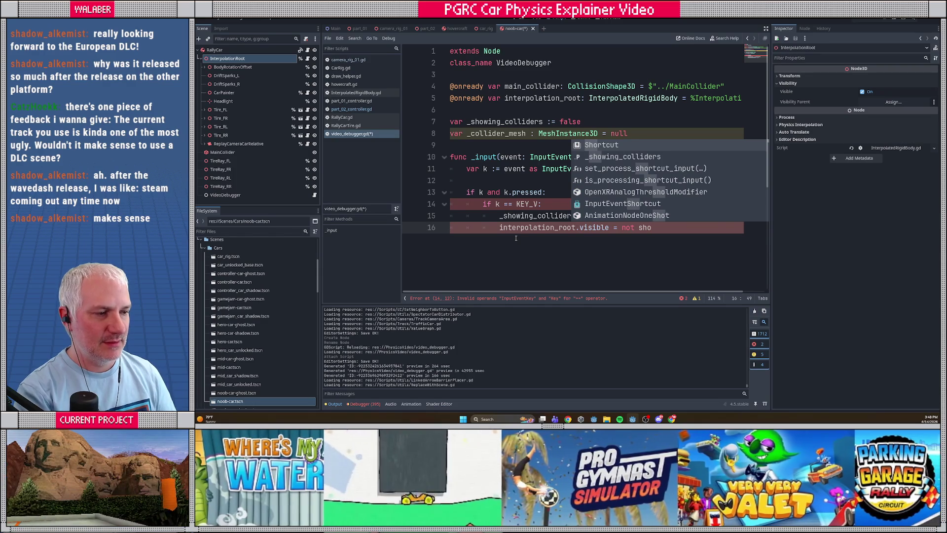
pyautogui.press('Down')
pyautogui.press('Return')
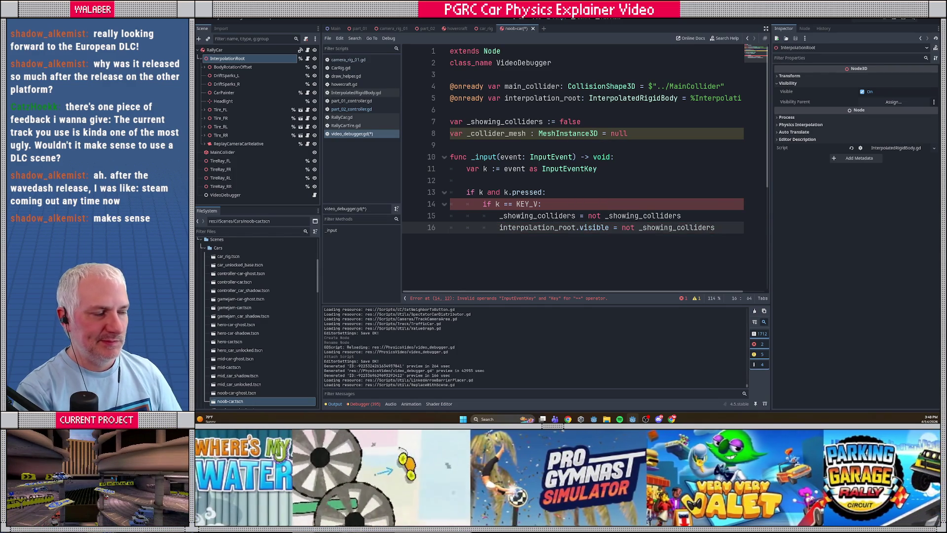
pyautogui.hotkey('ctrl', 'shift', 'F11')
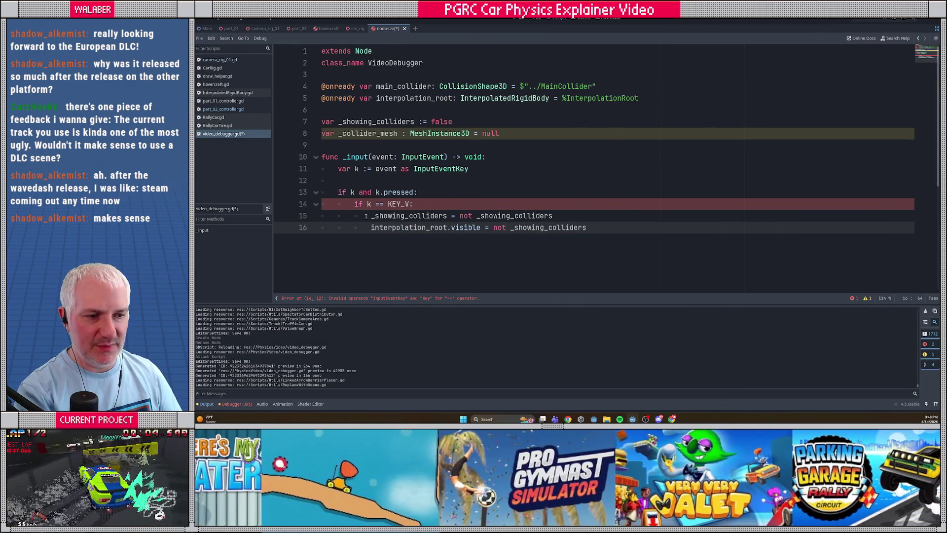
# Complete the KEY_V check with .keycode and open blank lines inside its branch.
pyautogui.click(371, 204)
pyautogui.write('.key')
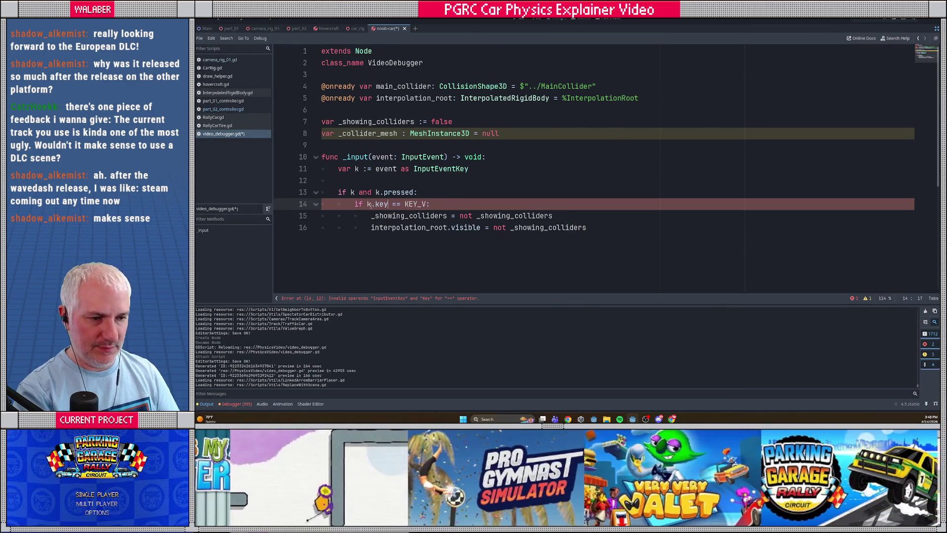
pyautogui.press('Return')
pyautogui.press('Down')
pyautogui.press('Down')
pyautogui.press('End')
pyautogui.press('Return')
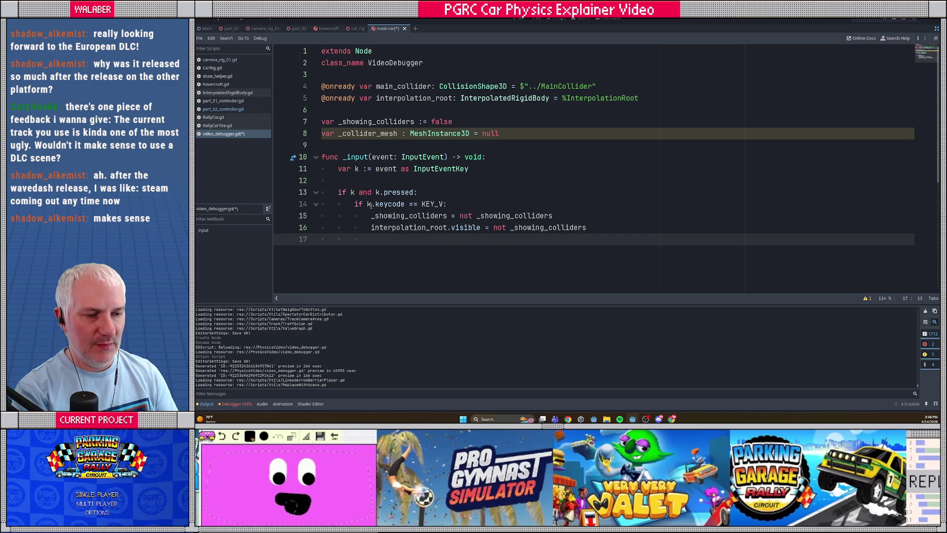
pyautogui.press('Return')
pyautogui.write('if _')
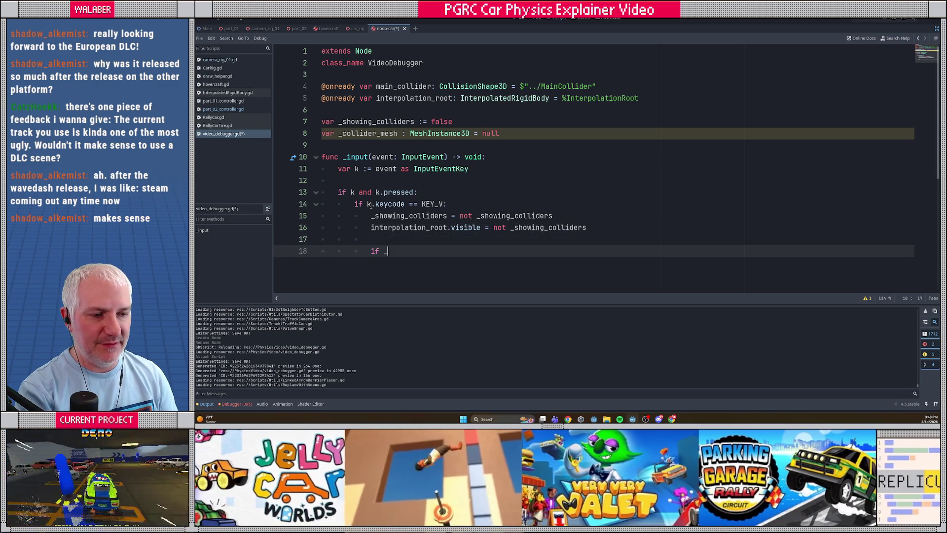
pyautogui.press('BackSpace')
pyautogui.press('BackSpace')
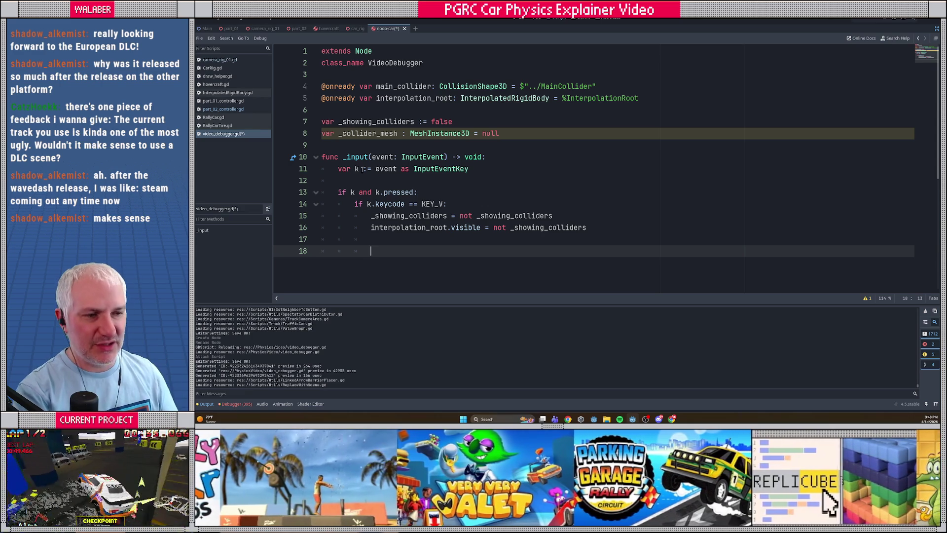
# Add a _ready function that assigns a new MeshInstance3D to _collider_mesh.
pyautogui.click(353, 144)
pyautogui.press('Return')
pyautogui.write('func _re')
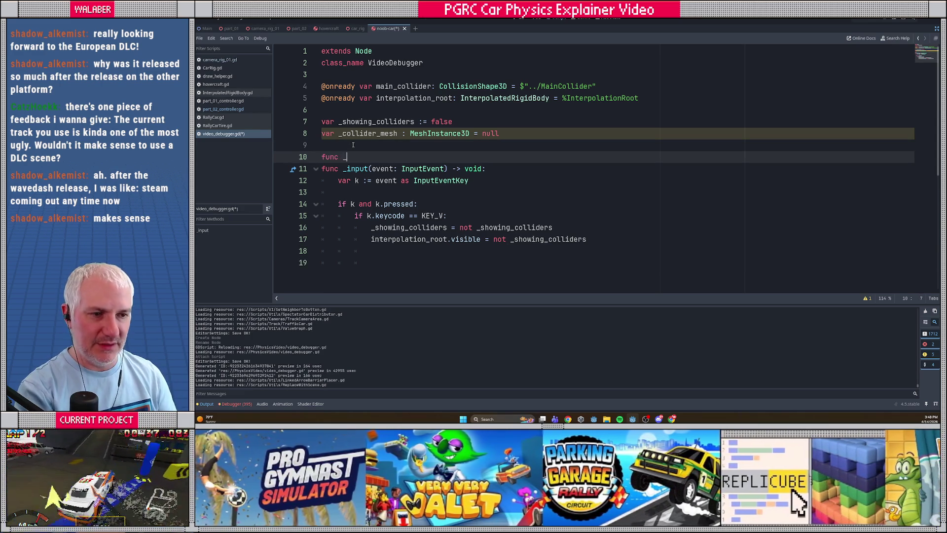
pyautogui.press('Return')
pyautogui.press('Return')
pyautogui.write('_co')
pyautogui.press('Return')
pyautogui.write('= meshin')
pyautogui.press('Down')
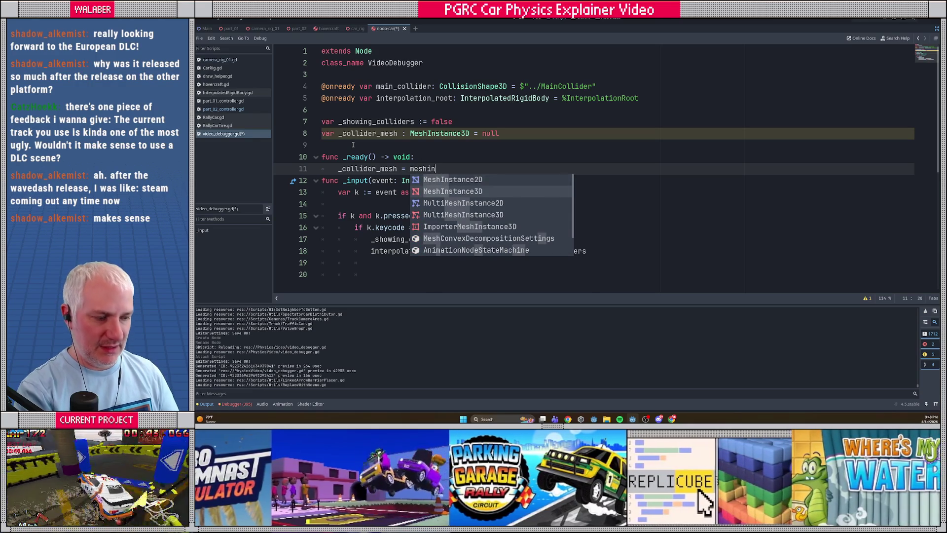
pyautogui.press('Return')
pyautogui.write('.new()')
pyautogui.press('Return')
# Add _collider_mesh as a child node in _ready with add_child.
pyautogui.write('add_c')
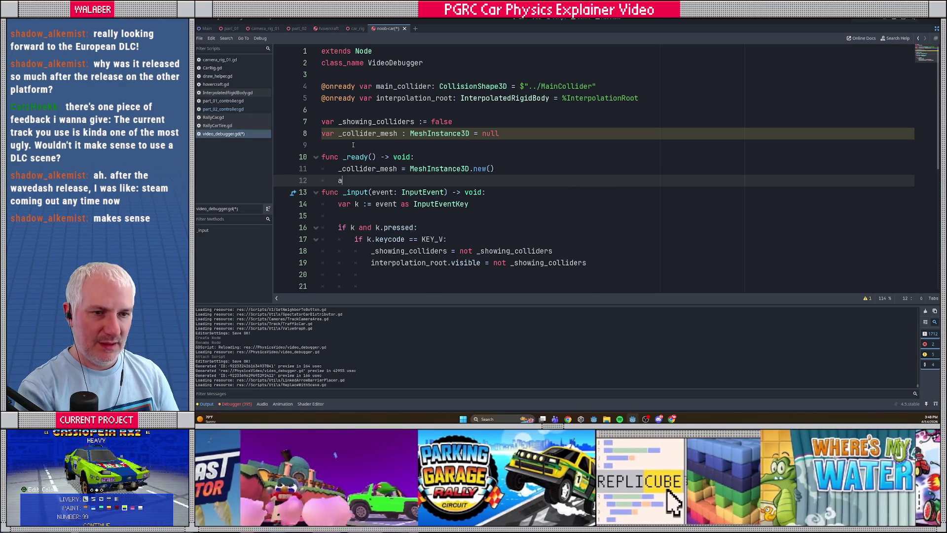
pyautogui.press('Return')
pyautogui.write('_col)')
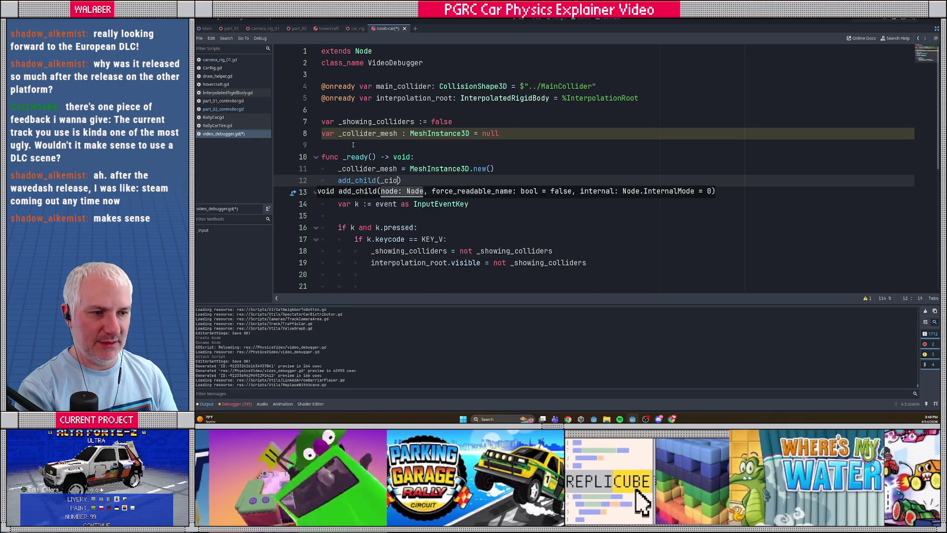
pyautogui.press('Return')
pyautogui.press('End')
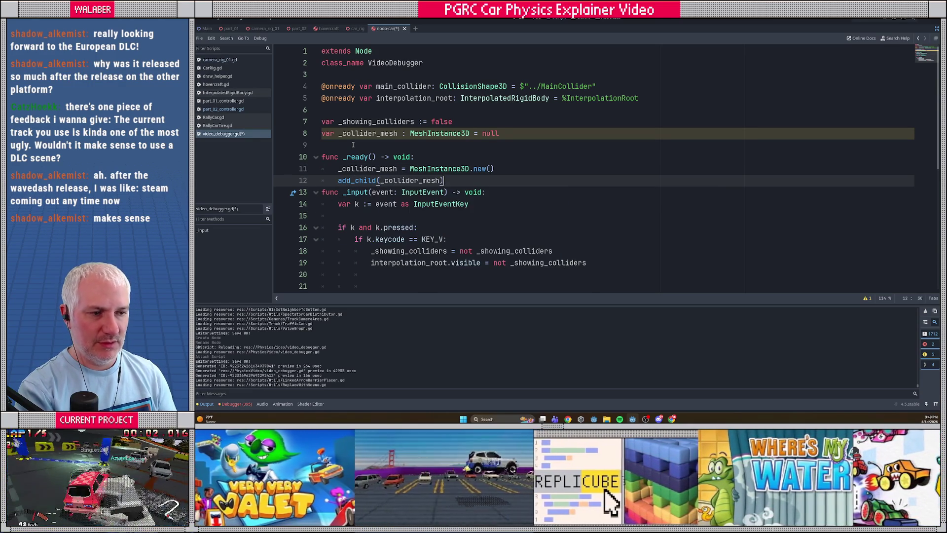
# Add the line _collider_mesh.transform = main_collider.transform.
pyautogui.press('Return')
pyautogui.write('_co')
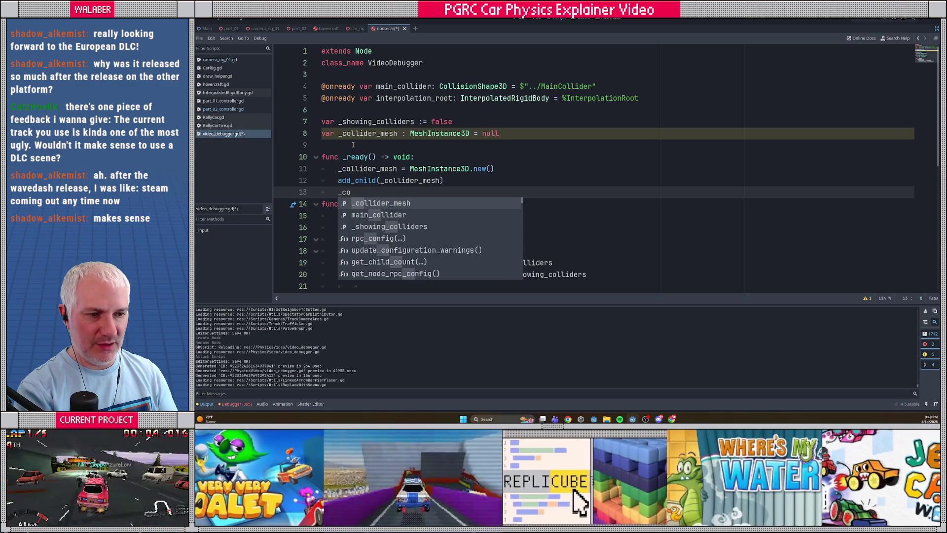
pyautogui.press('Return')
pyautogui.write('.tran')
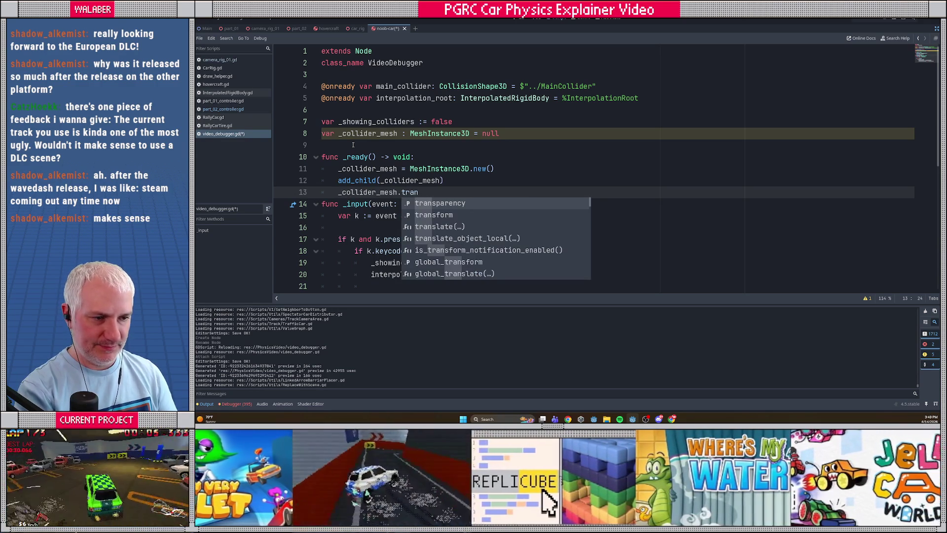
pyautogui.press('Return')
pyautogui.write('= main_')
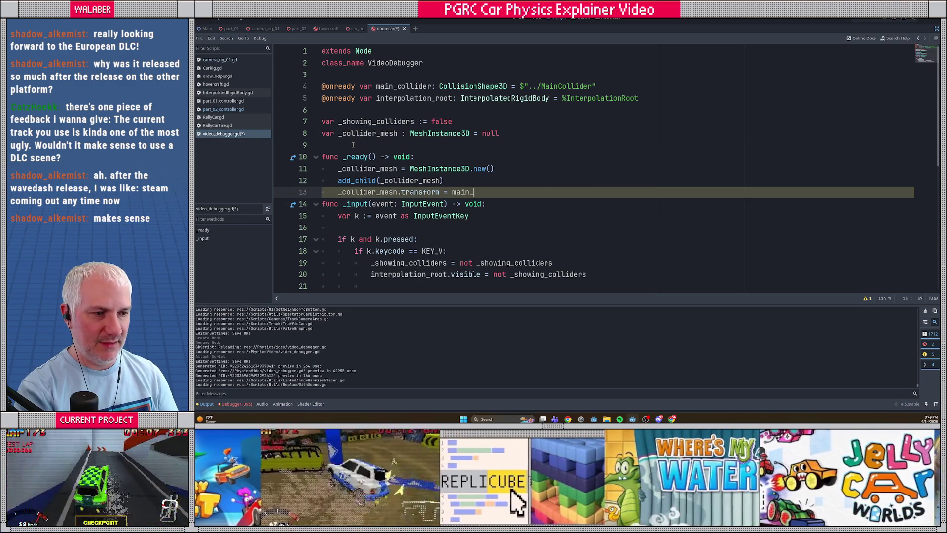
pyautogui.press('Return')
pyautogui.write('.')
pyautogui.write('ans')
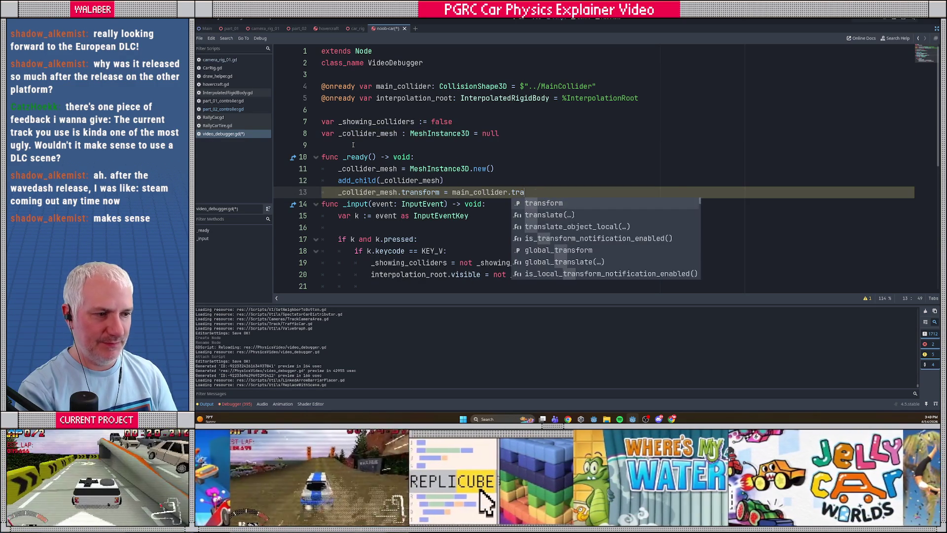
pyautogui.press('Return')
pyautogui.press('Return')
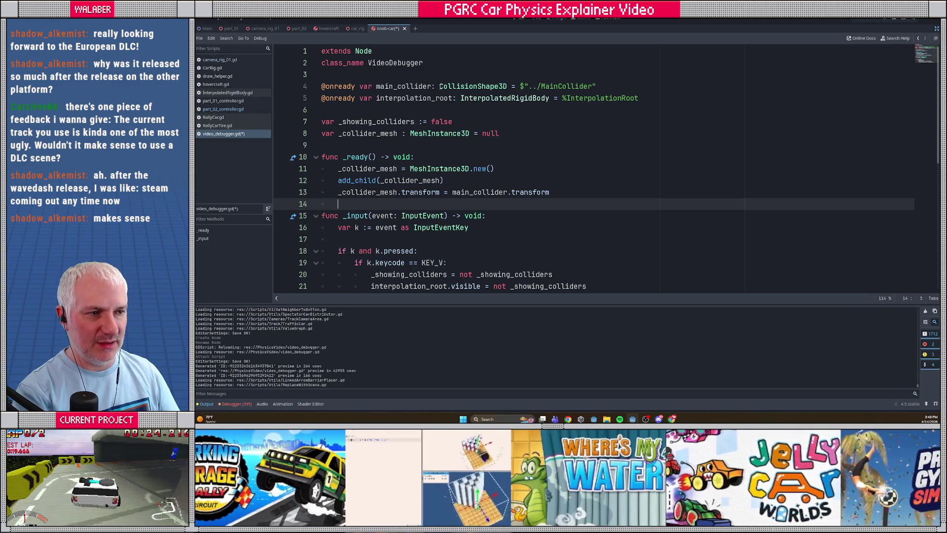
# Inspect the MainCollider node's properties, then hide the side panels again.
pyautogui.click(936, 28)
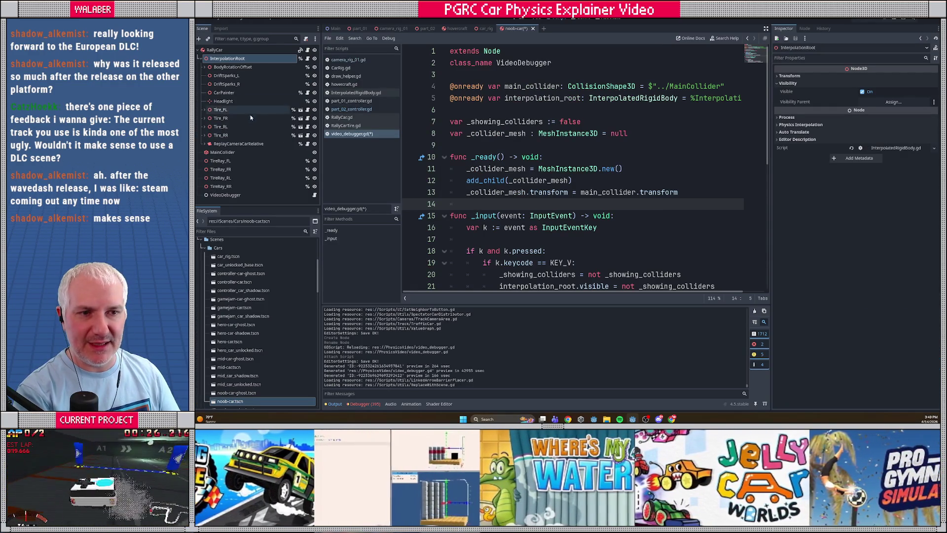
pyautogui.click(222, 152)
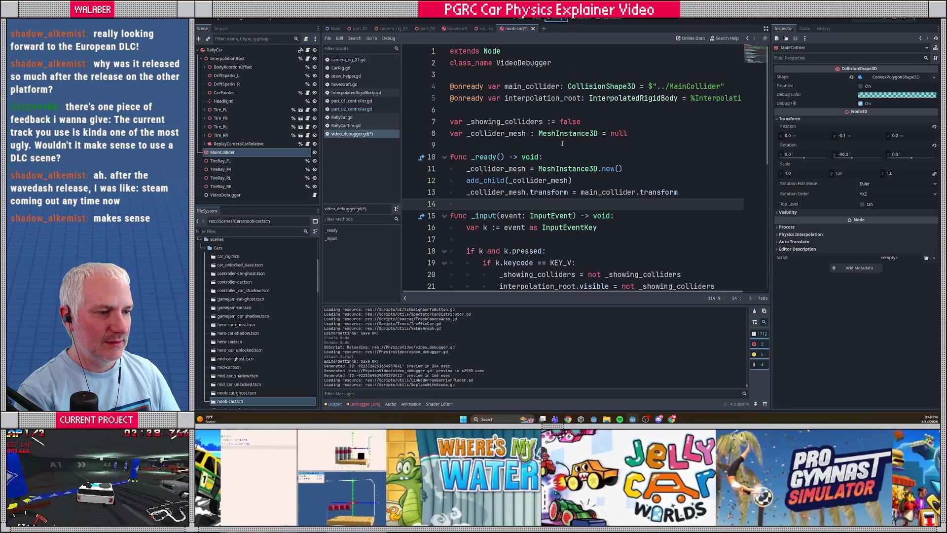
pyautogui.click(766, 28)
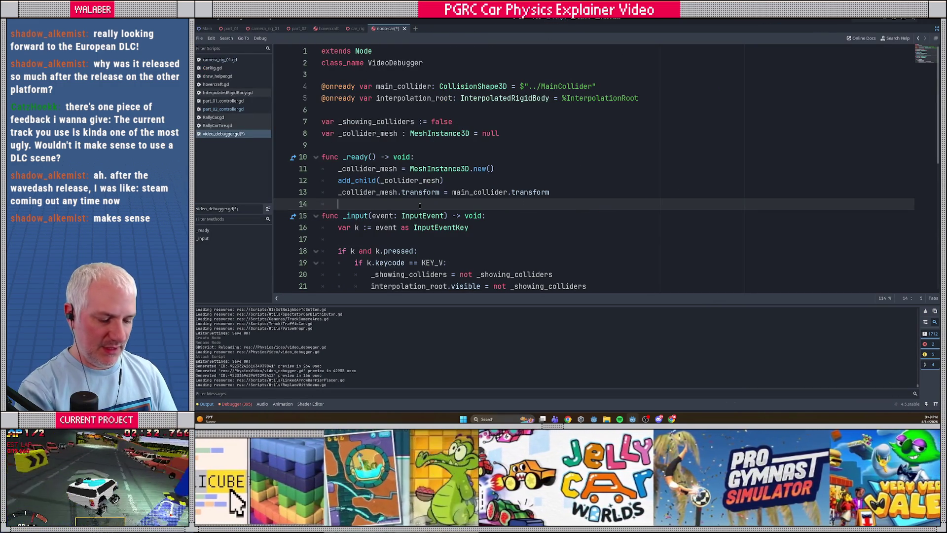
# Declare var col : ConvexPolygonShape3D = main_collider.shape in _ready.
pyautogui.press('Return')
pyautogui.write('var col_m')
pyautogui.press('BackSpace')
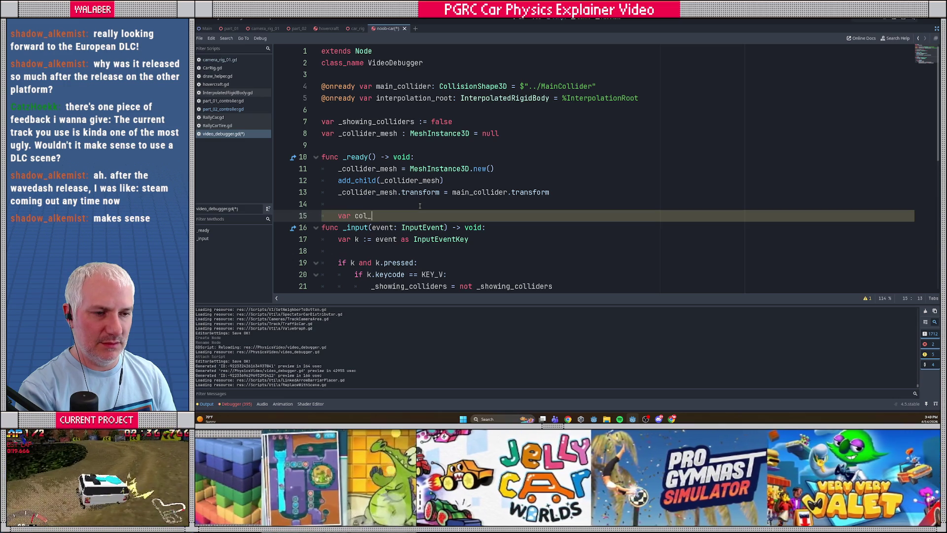
pyautogui.write(': Con')
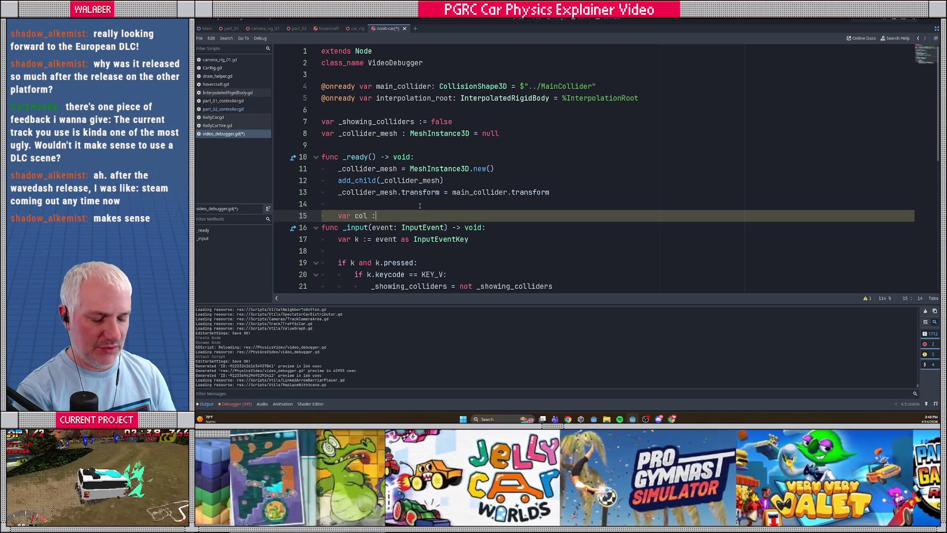
pyautogui.write('vexs')
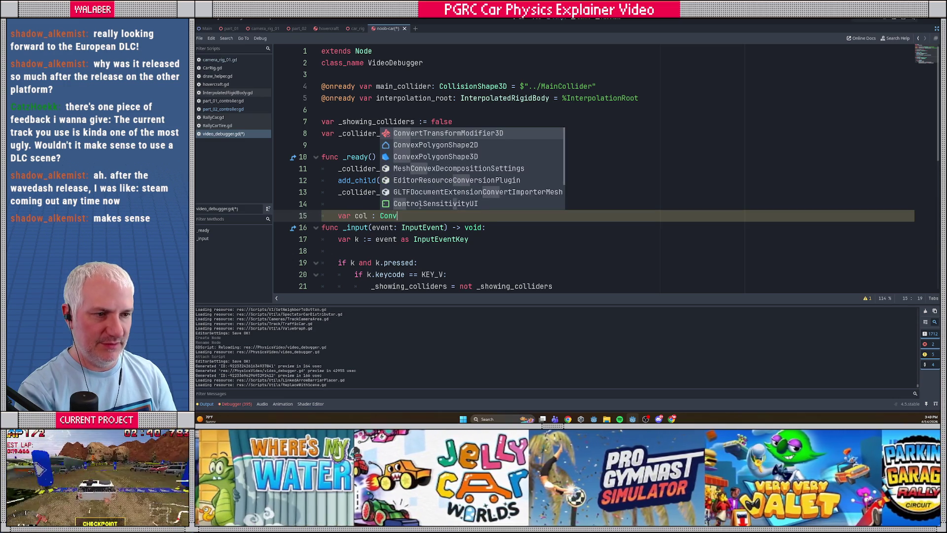
pyautogui.write('ha')
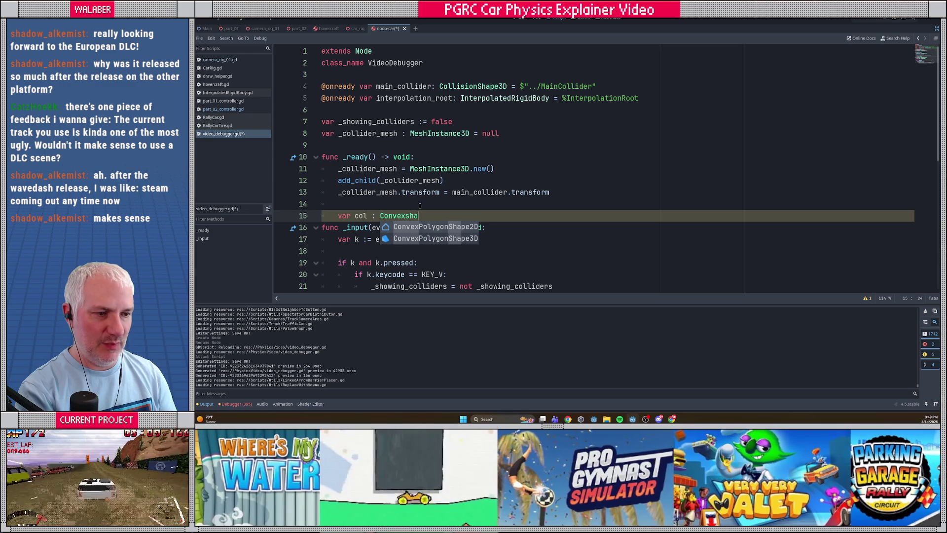
pyautogui.press('Down')
pyautogui.press('Return')
pyautogui.write('= main_c')
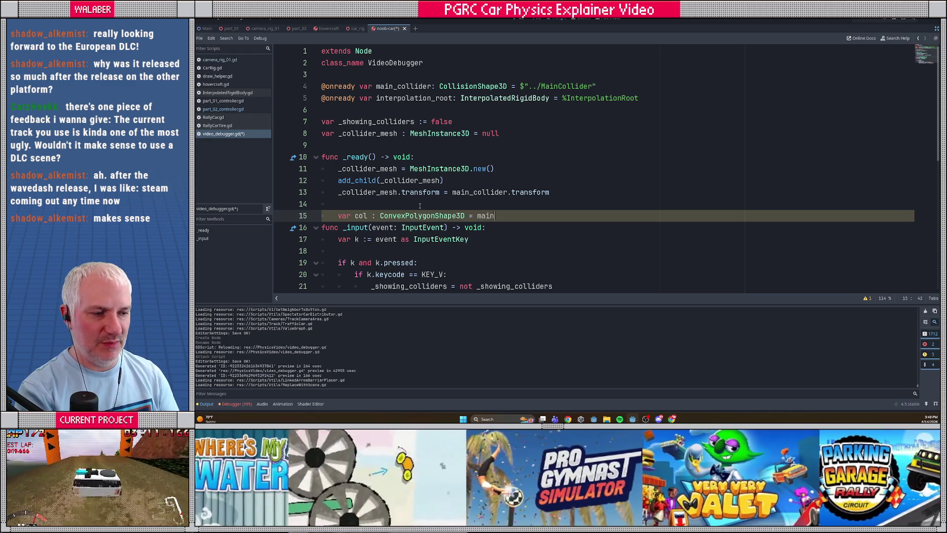
pyautogui.write('ollider.shape')
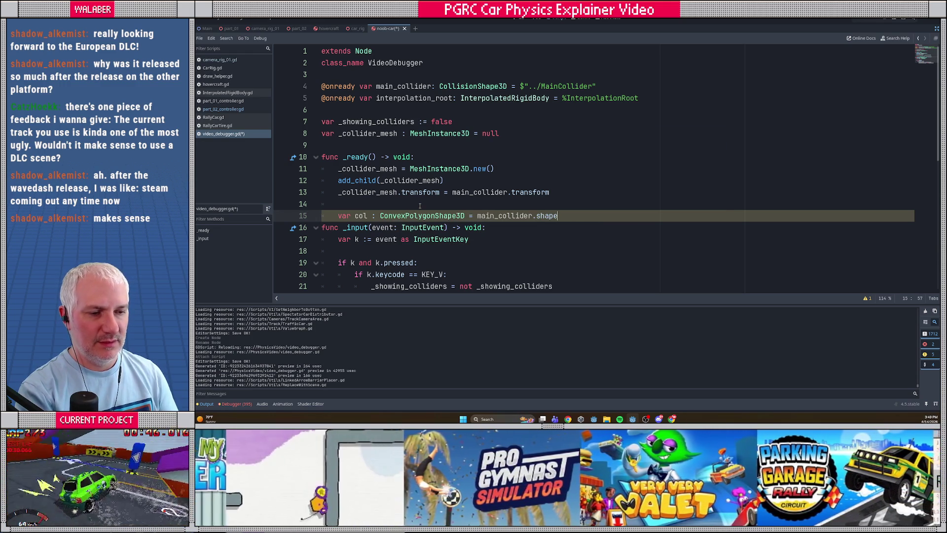
pyautogui.press('Return')
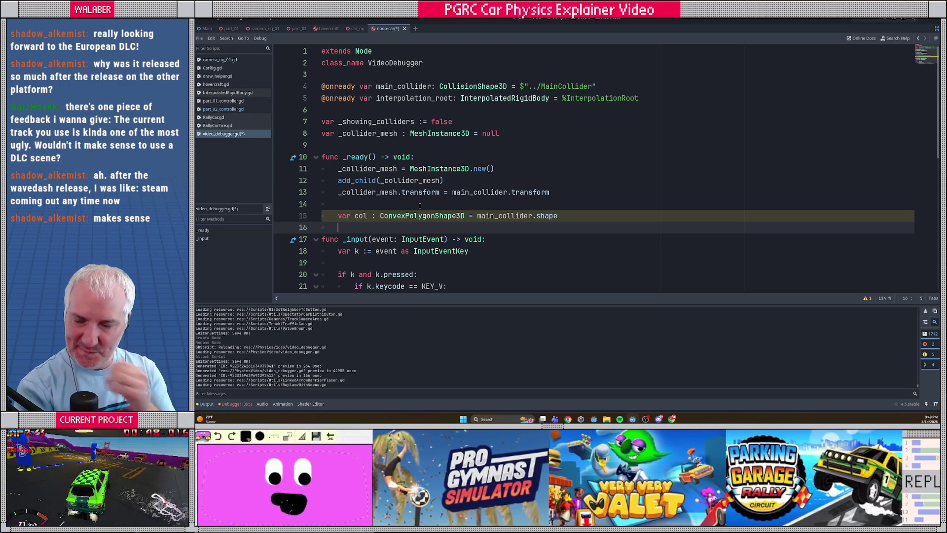
# Begin a col. line below, trying and erasing the member names mesh and fac.
pyautogui.scroll(-2, 419, 206)
pyautogui.press('Return')
pyautogui.press('Return')
pyautogui.press('Return')
pyautogui.press('Up')
pyautogui.press('Up')
pyautogui.press('Up')
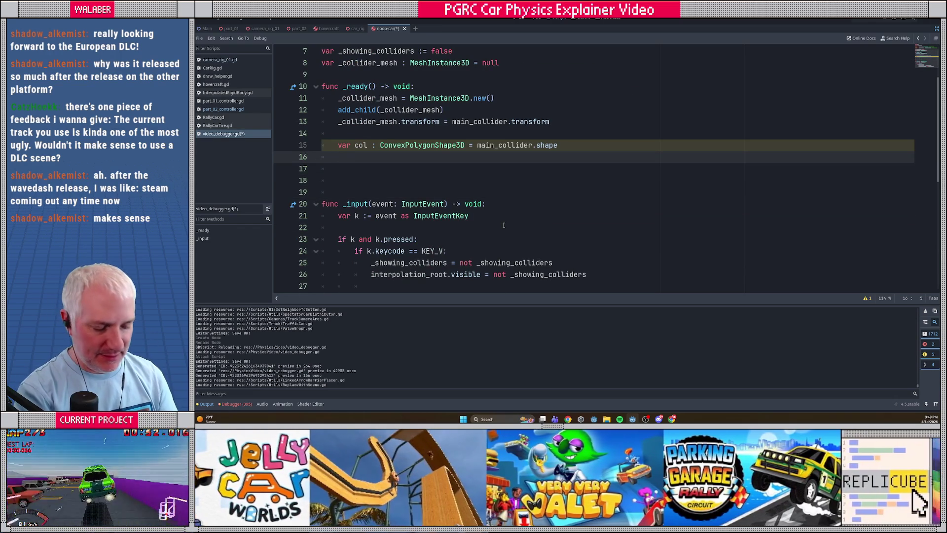
pyautogui.write('col.')
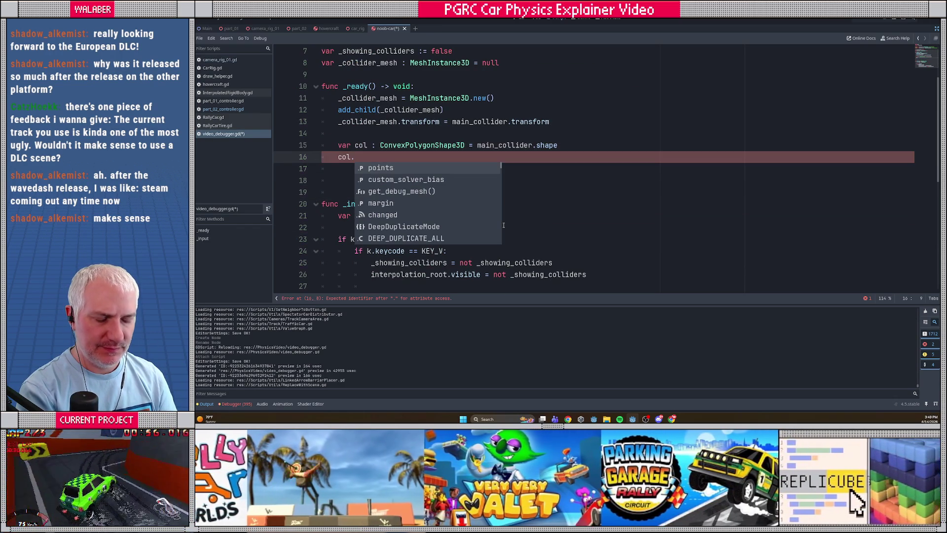
pyautogui.press('Left')
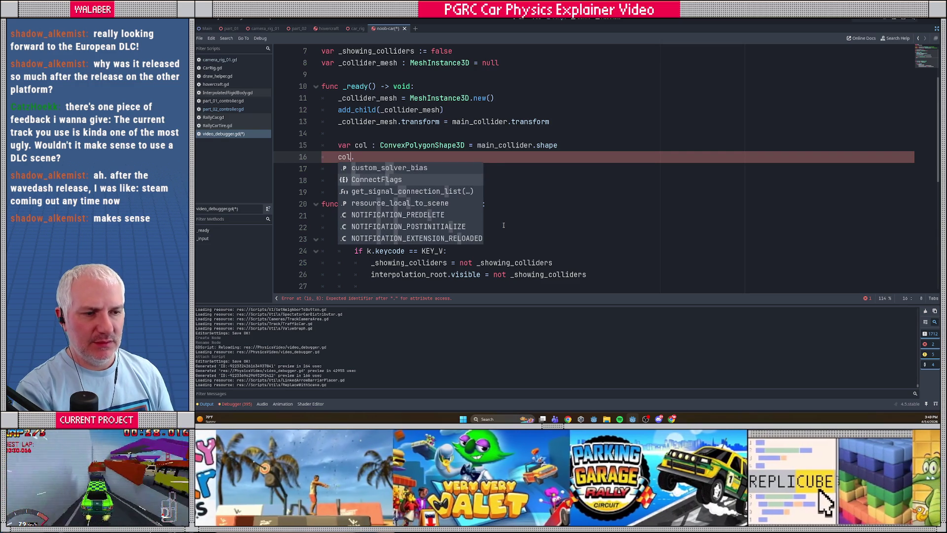
pyautogui.press('Right')
pyautogui.write('mesh')
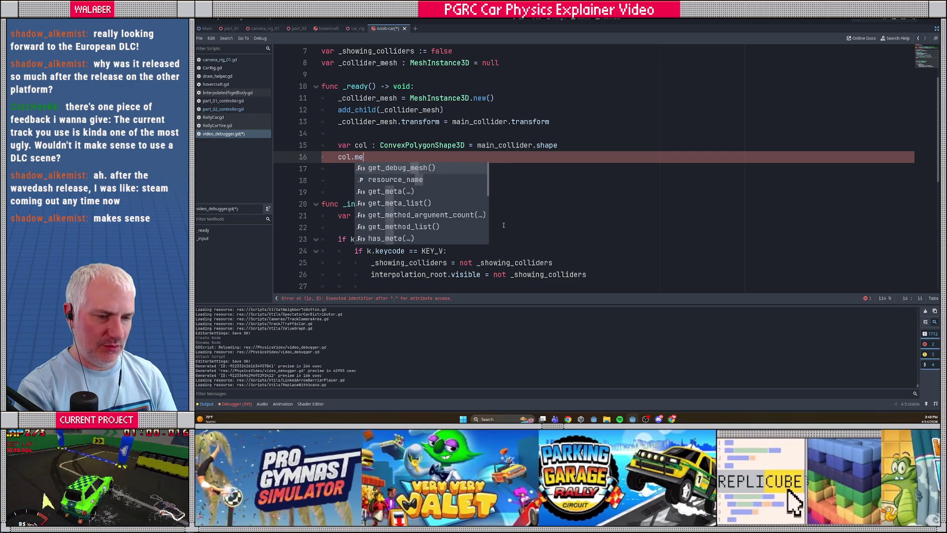
pyautogui.press('BackSpace')
pyautogui.press('BackSpace')
pyautogui.press('BackSpace')
pyautogui.write('fac')
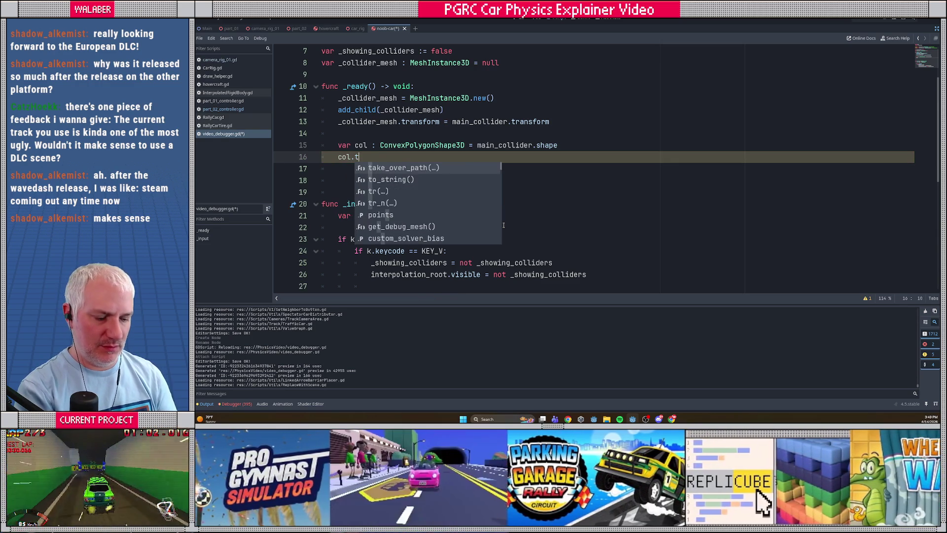
pyautogui.press('BackSpace')
pyautogui.press('BackSpace')
pyautogui.press('BackSpace')
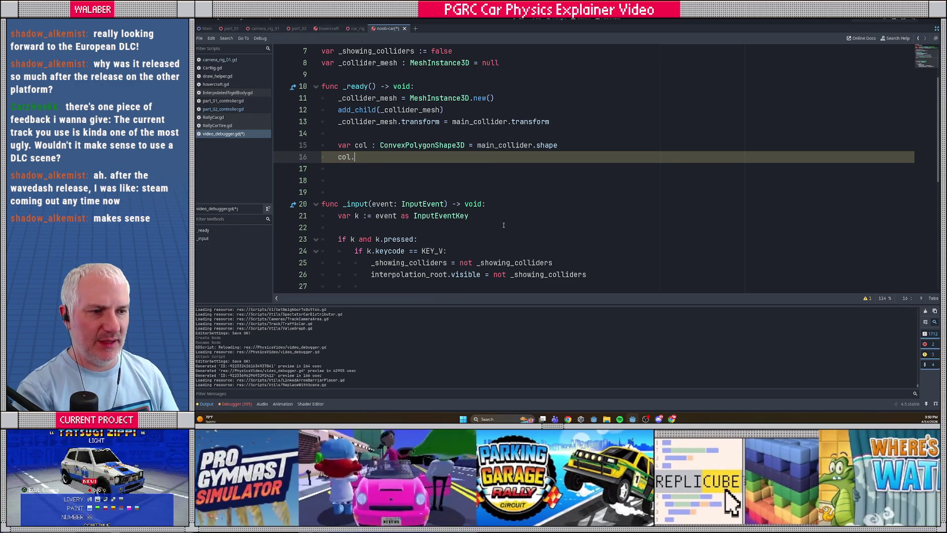
# Read the ConvexPolygonShape3D class documentation and its parent Shape3D class.
pyautogui.keyDown('ctrl'); pyautogui.click(422, 151); pyautogui.keyUp('ctrl')
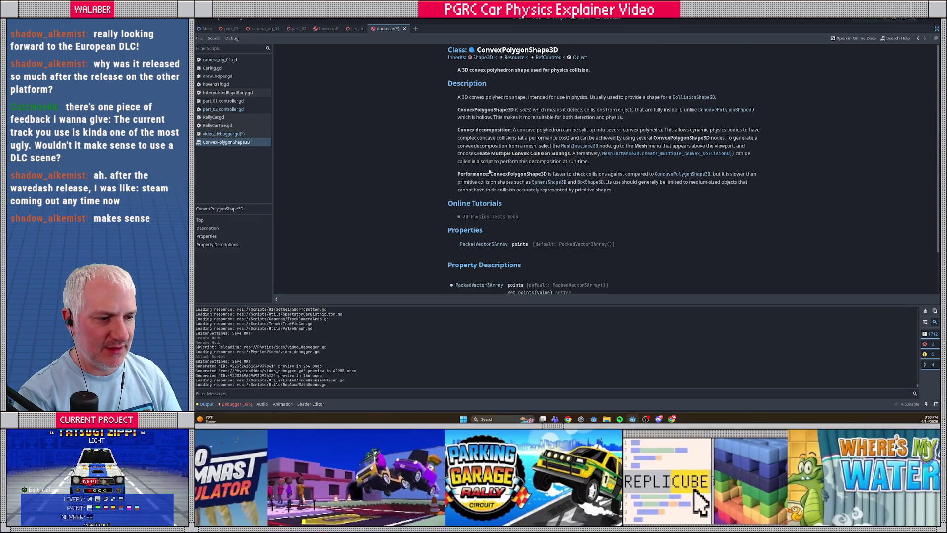
pyautogui.scroll(-2, 485, 173)
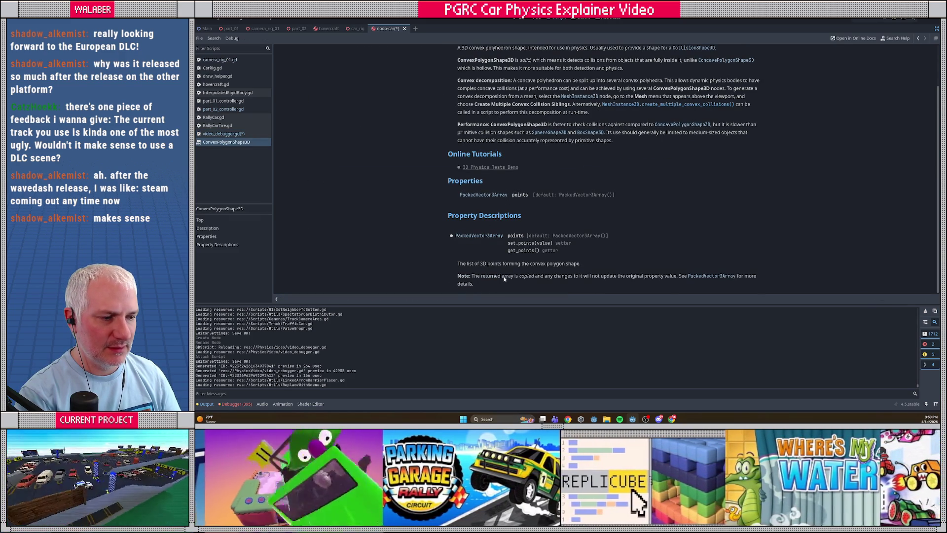
pyautogui.scroll(2, 513, 224)
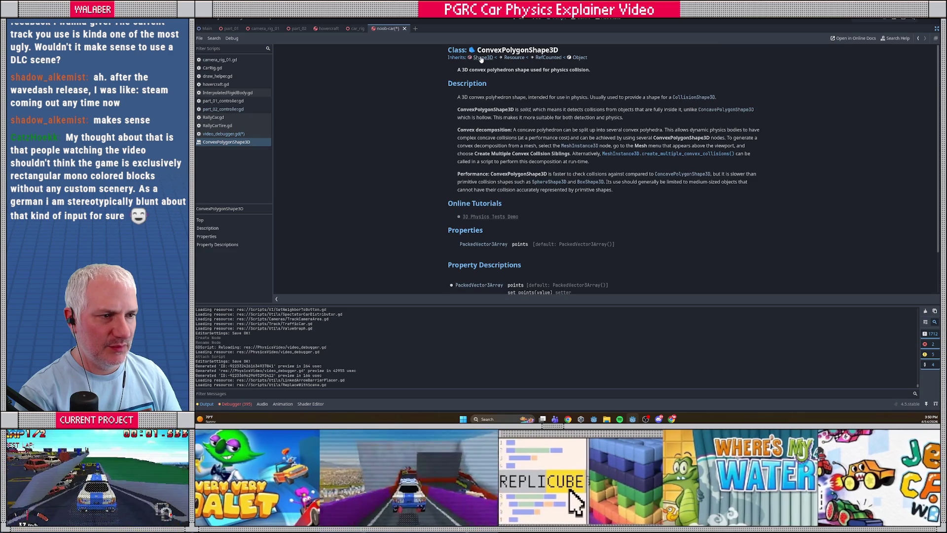
pyautogui.click(483, 57)
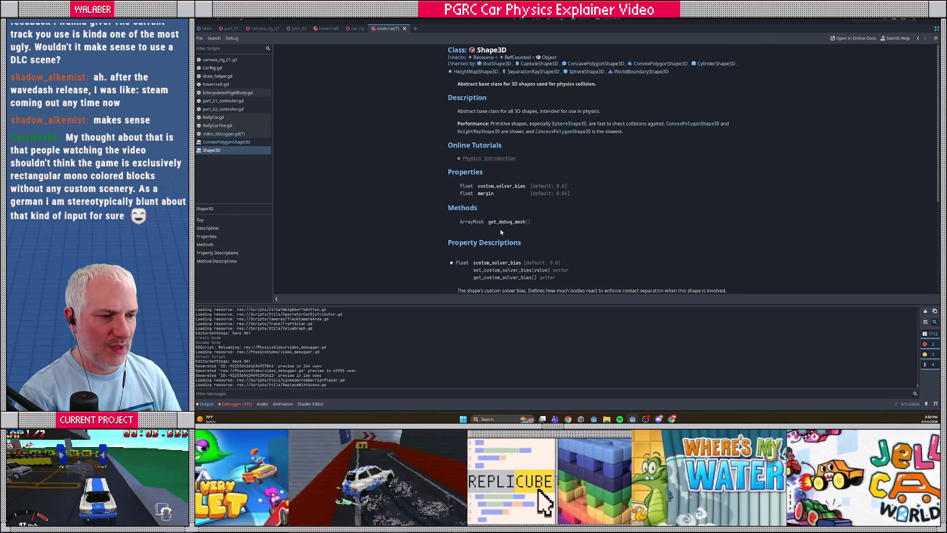
pyautogui.scroll(-3, 501, 222)
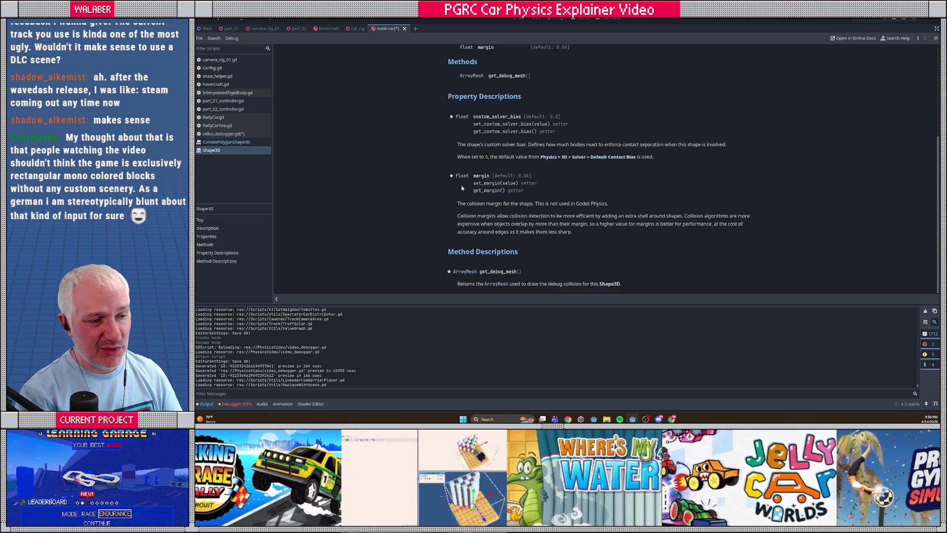
# Return to video_debugger.gd and clear the unfinished col. line.
pyautogui.hotkey('alt', 'Left')
pyautogui.hotkey('alt', 'Left')
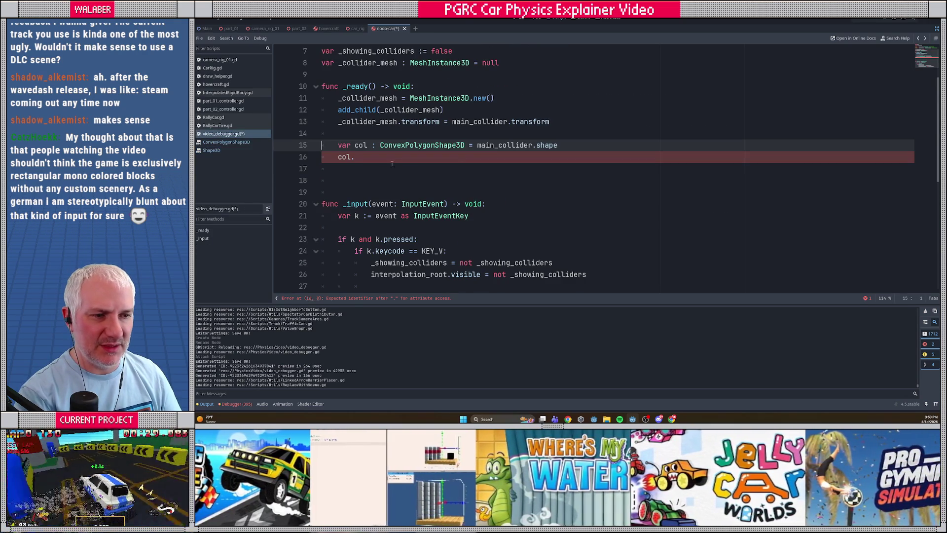
pyautogui.press('Down')
pyautogui.press('End')
pyautogui.press('BackSpace')
pyautogui.press('BackSpace')
pyautogui.press('BackSpace')
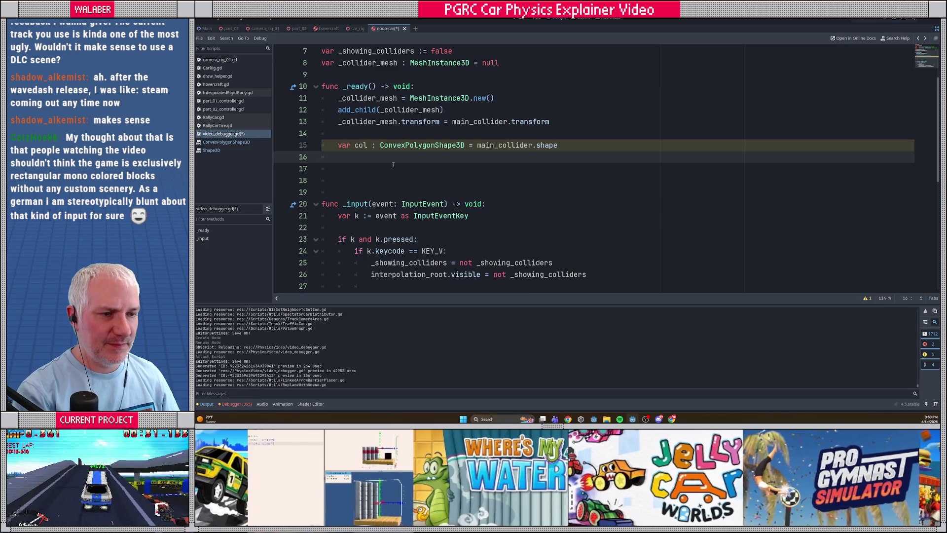
# Review the ConvexPolygonShape3D docs again, then reopen video_debugger.gd below the col declaration.
pyautogui.keyDown('ctrl'); pyautogui.click(408, 147); pyautogui.keyUp('ctrl')
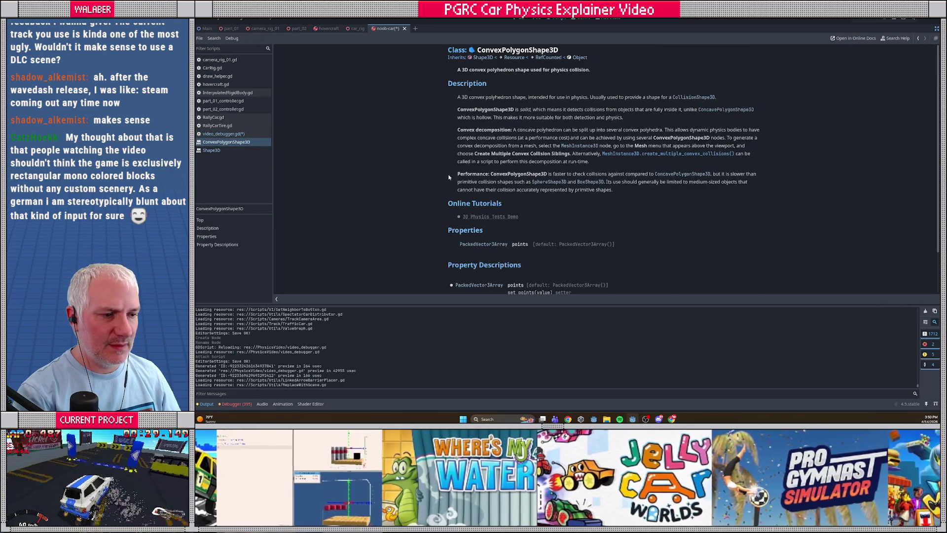
pyautogui.scroll(-2, 449, 177)
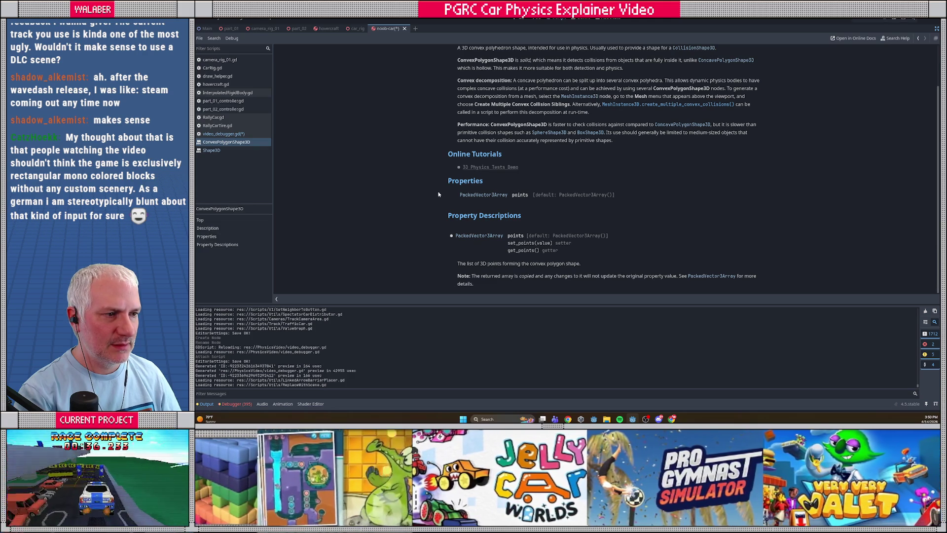
pyautogui.hotkey('alt', 'Left')
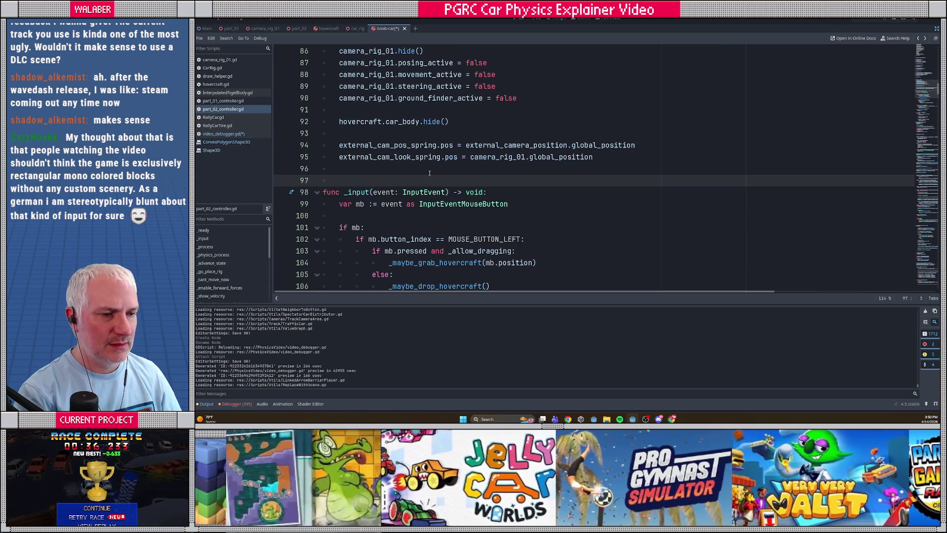
pyautogui.scroll(-3, 377, 169)
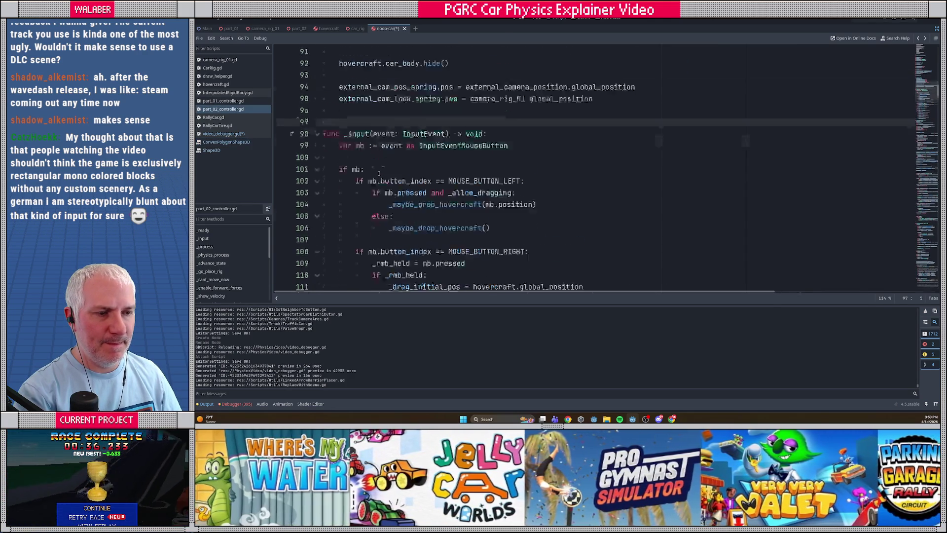
pyautogui.scroll(7, 378, 171)
pyautogui.scroll(-15, 379, 173)
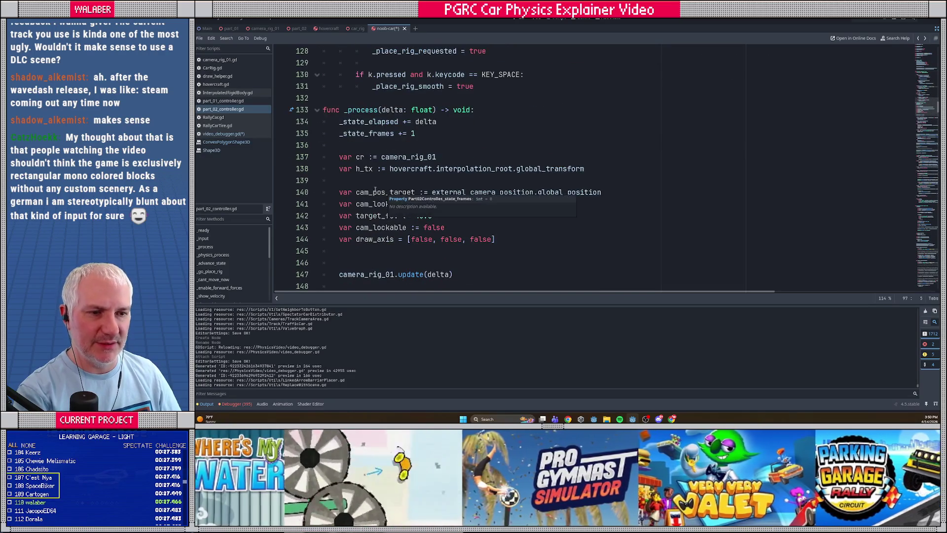
pyautogui.scroll(1, 385, 193)
pyautogui.click(223, 134)
pyautogui.click(358, 157)
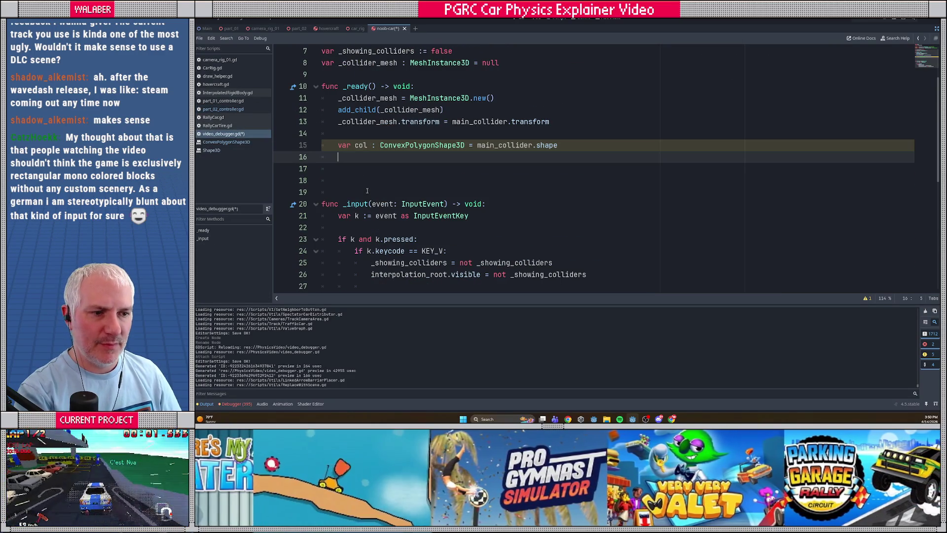
# Add var col_mesh : ArrayMesh = col.get_debug_mesh() and assign it to _collider_mesh.mesh.
pyautogui.write('var col_mesh :')
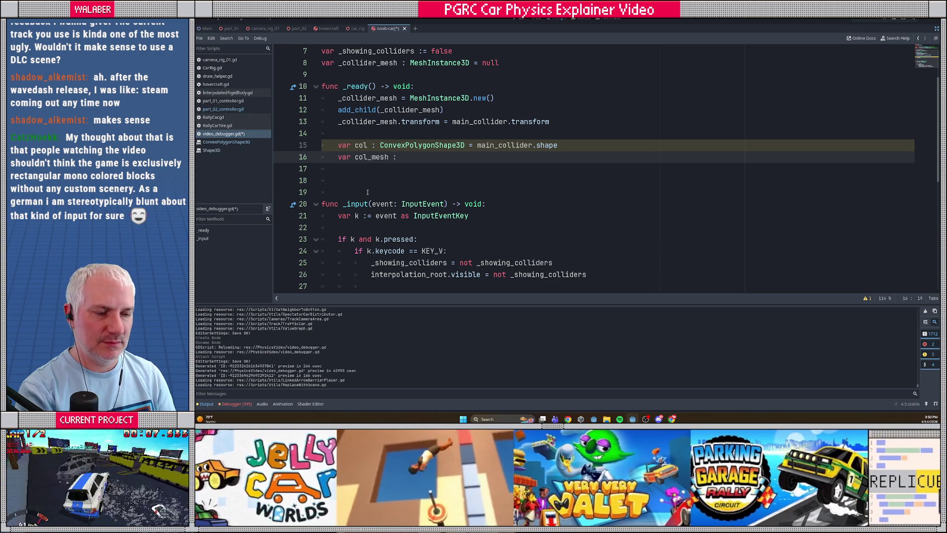
pyautogui.write(' ArrayMesh = ')
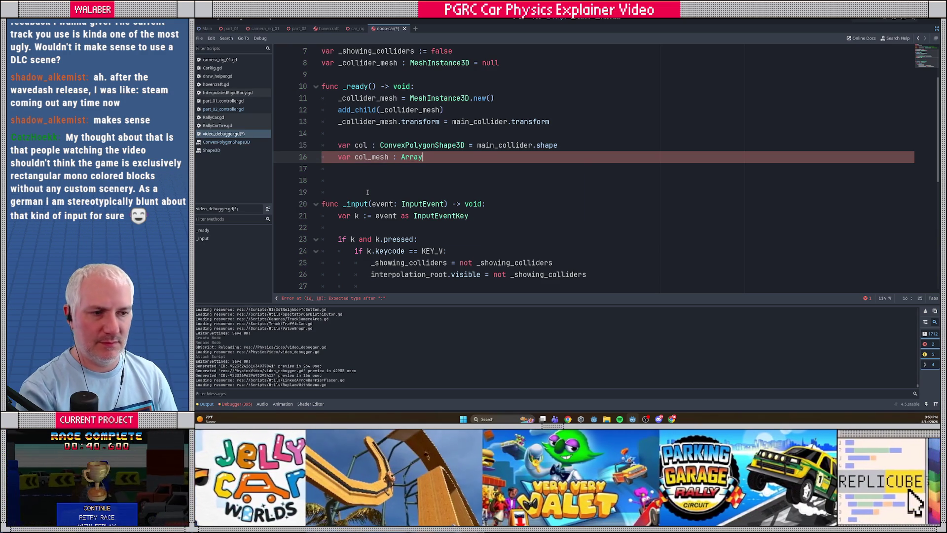
pyautogui.write('col.get_De')
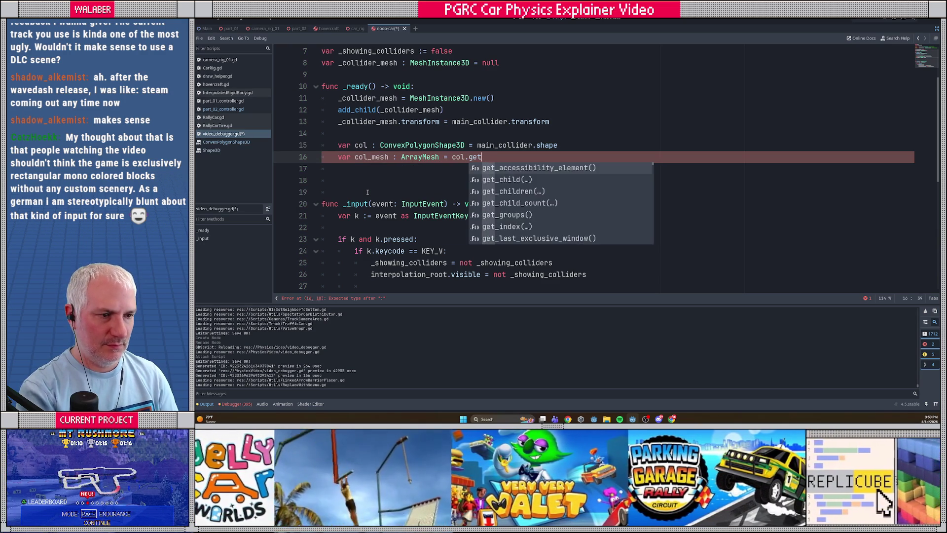
pyautogui.press('Return')
pyautogui.press('Return')
pyautogui.press('Return')
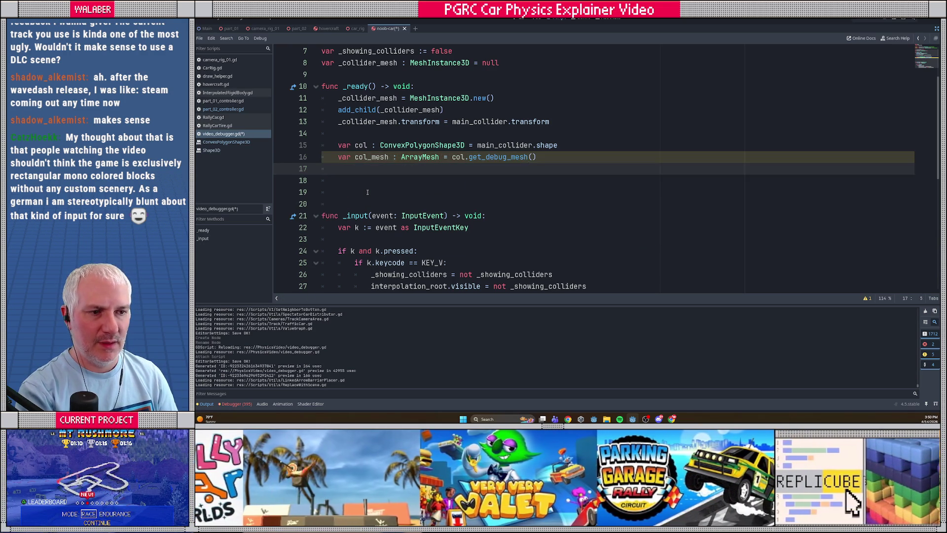
pyautogui.write('_col')
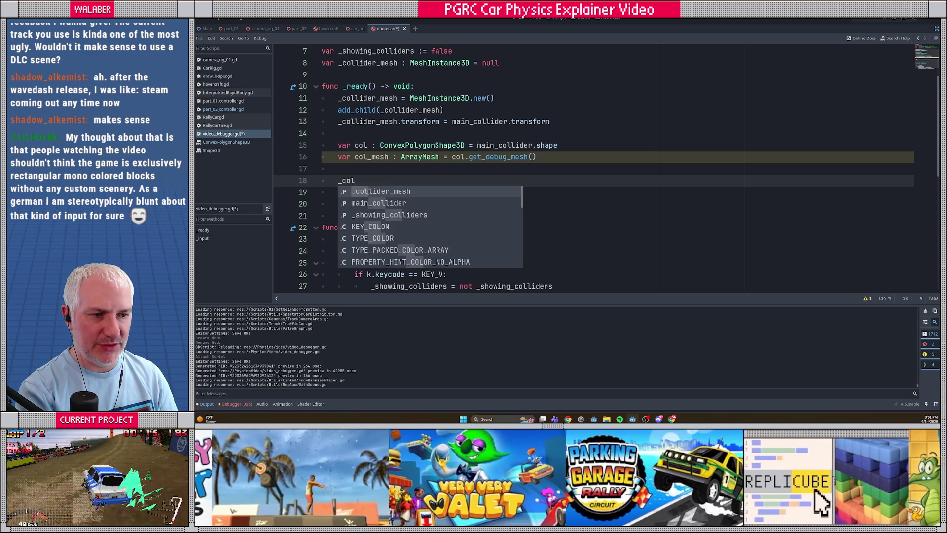
pyautogui.press('Return')
pyautogui.write('.mesh = col_mesh')
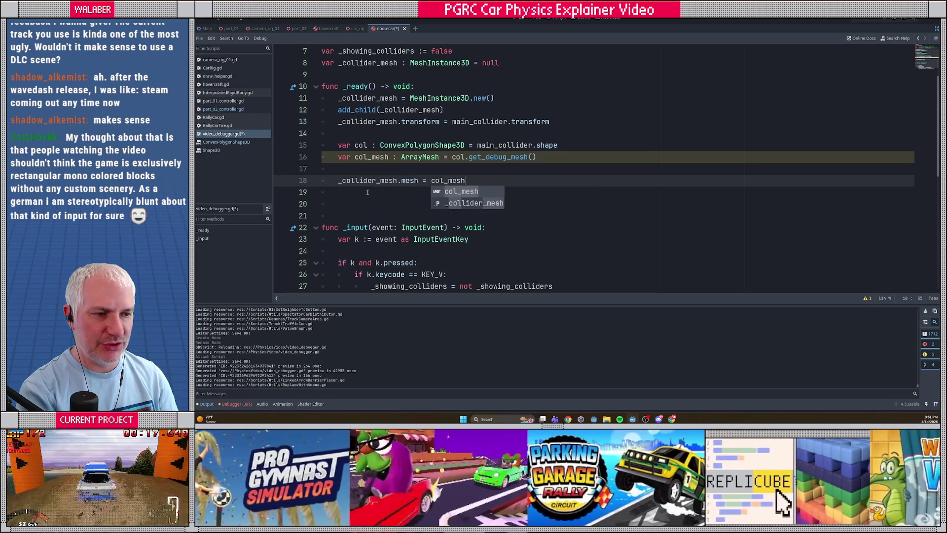
pyautogui.press('Return')
pyautogui.press('Return')
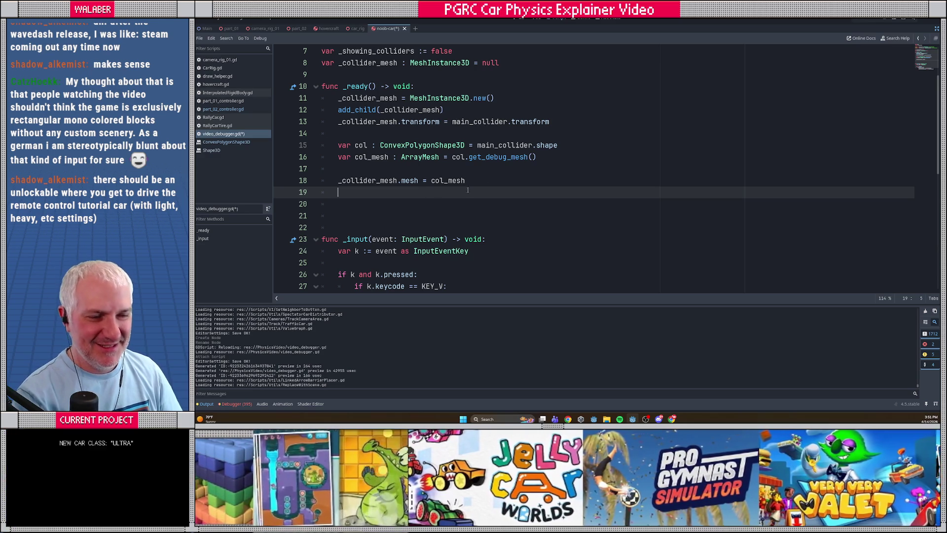
# Scroll through the script and bring back the scene and inspector panels.
pyautogui.scroll(-1, 438, 167)
pyautogui.scroll(2, 412, 154)
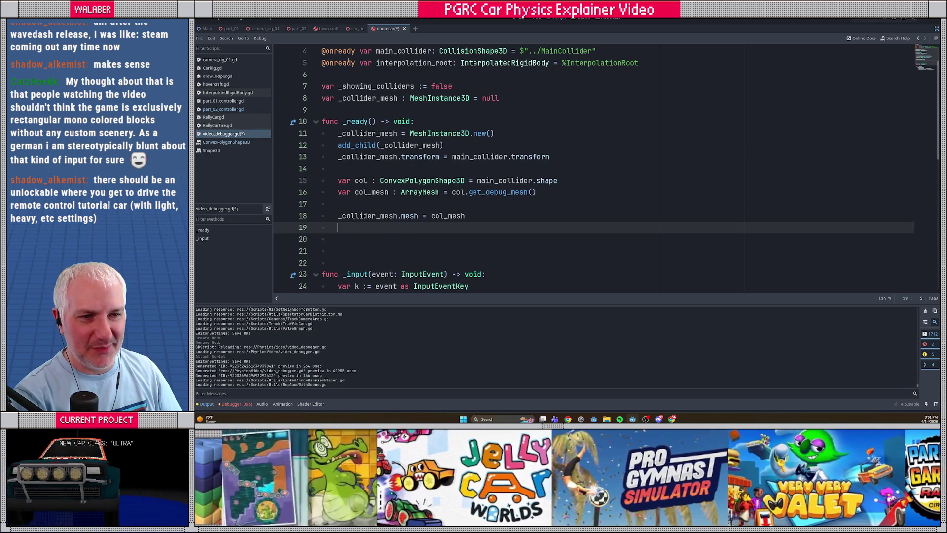
pyautogui.scroll(-1, 390, 158)
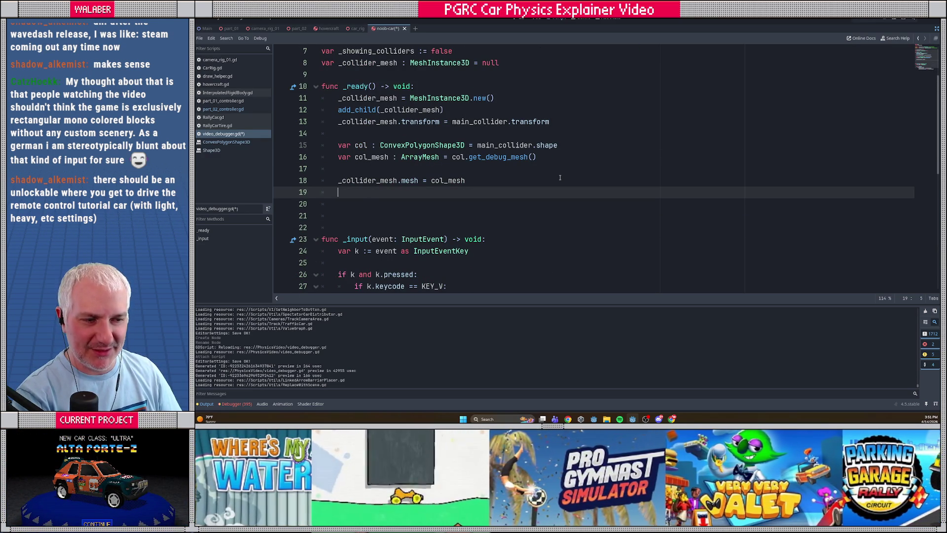
pyautogui.click(937, 28)
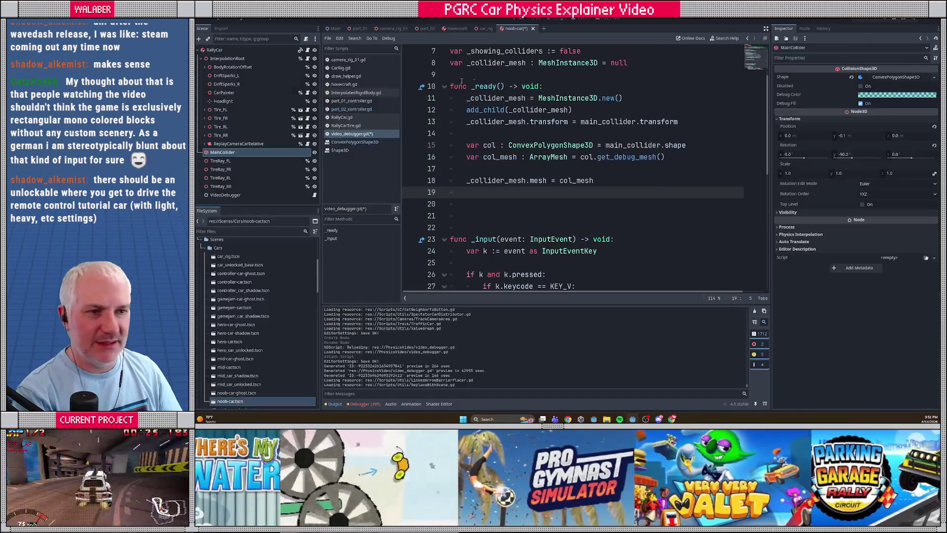
pyautogui.scroll(2, 462, 109)
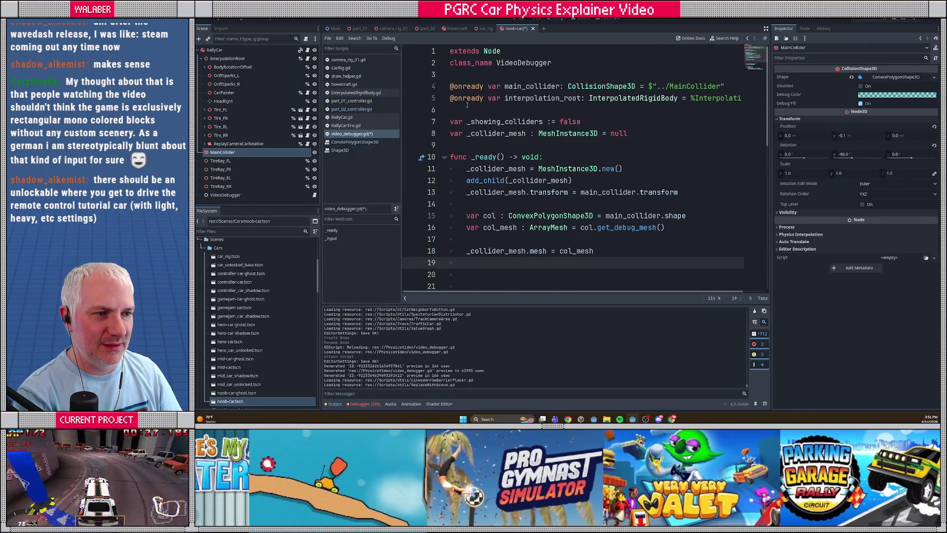
pyautogui.click(467, 105)
pyautogui.press('Return')
pyautogui.write('@export va')
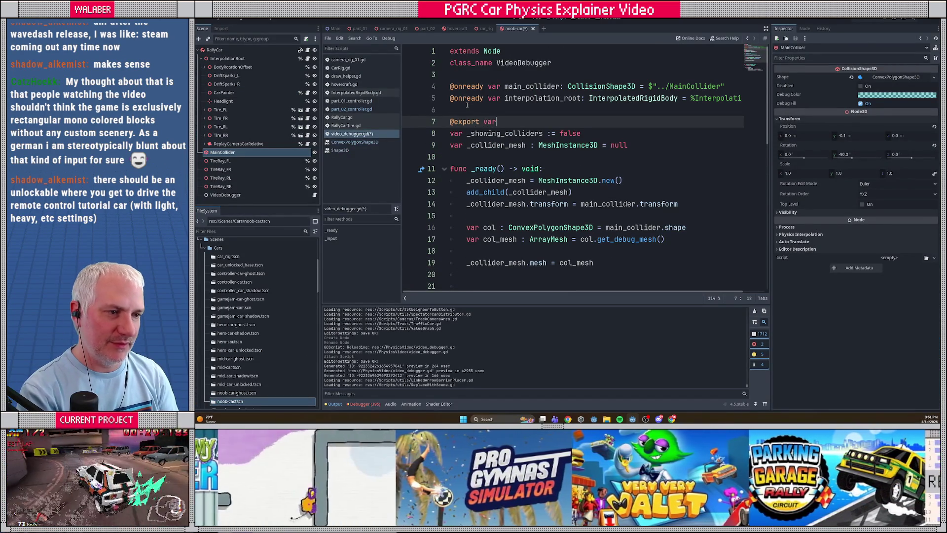
pyautogui.write('r debug_m')
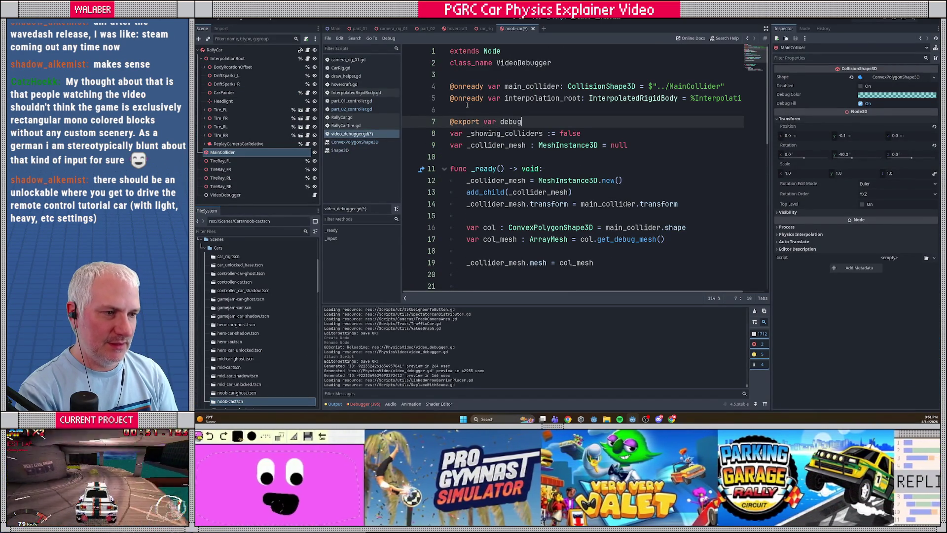
pyautogui.write('aterial : Sh')
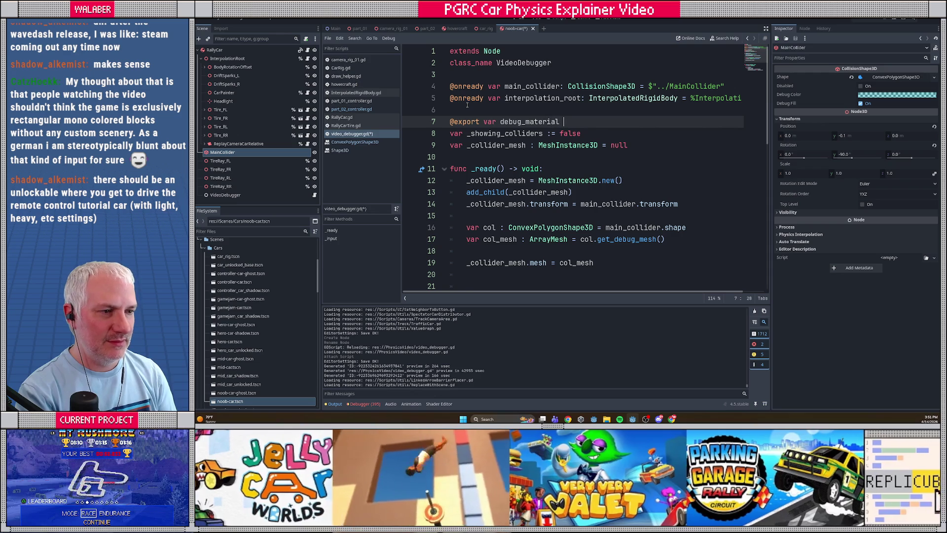
pyautogui.write('aderMa')
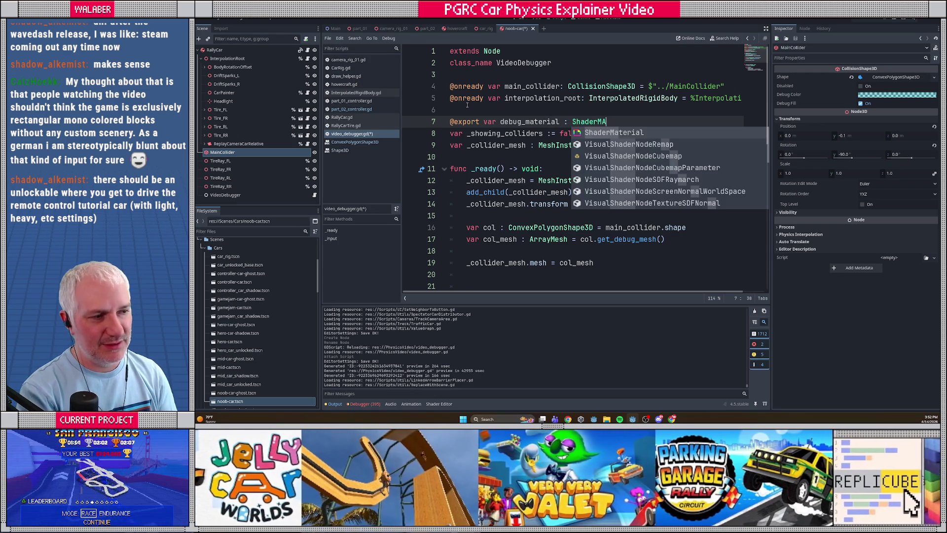
pyautogui.press('Return')
pyautogui.write('= null')
pyautogui.press('Return')
pyautogui.press('Return')
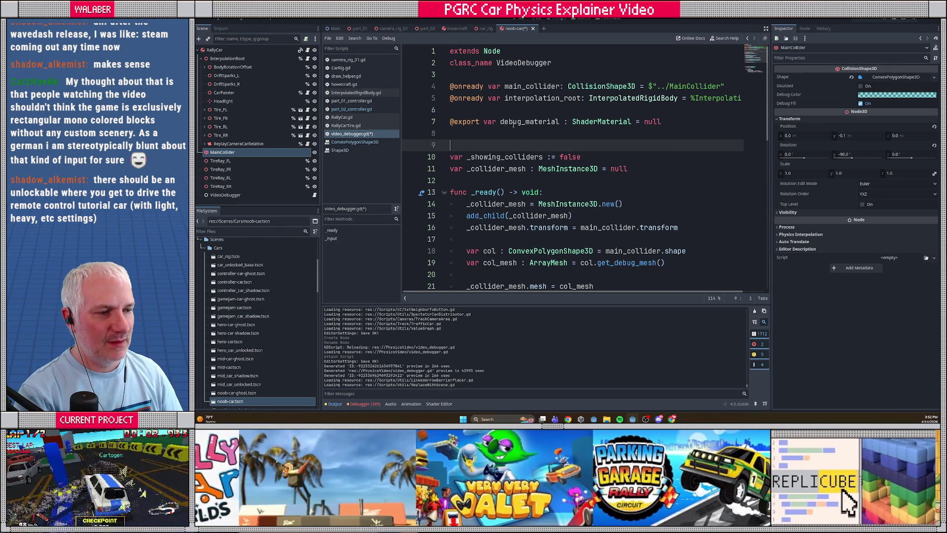
pyautogui.doubleClick(530, 121)
pyautogui.click(766, 28)
pyautogui.scroll(-3, 383, 197)
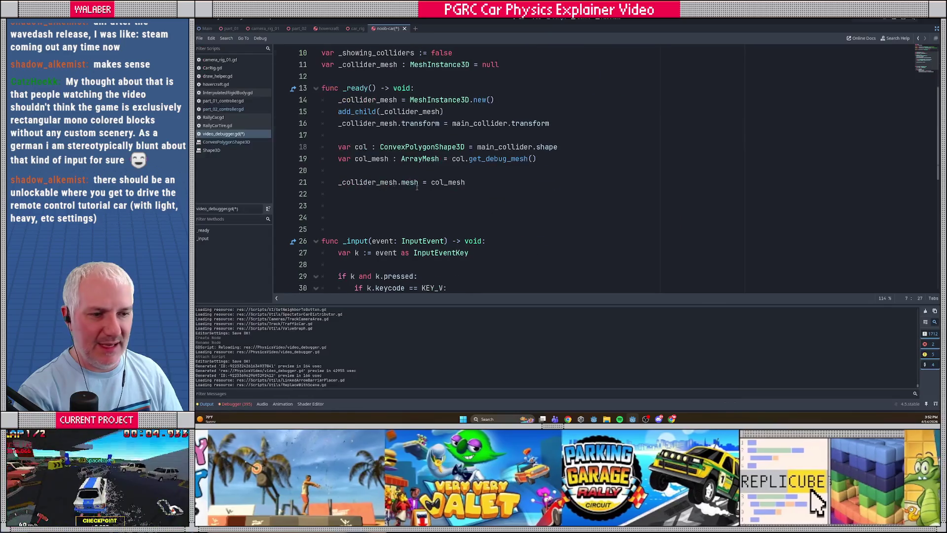
# Apply debug_material as _collider_mesh's surface 0 override material in _ready.
pyautogui.click(384, 193)
pyautogui.press('Return')
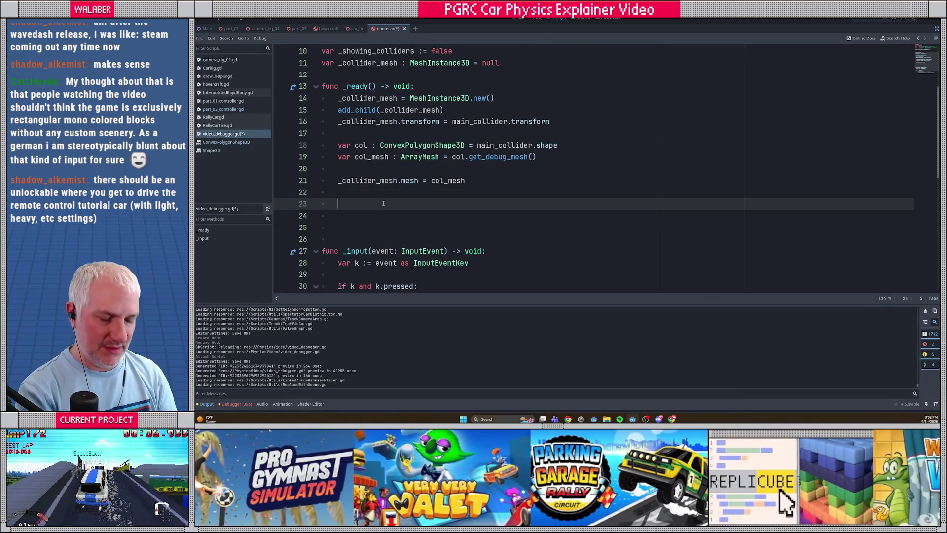
pyautogui.write('_collider_mesh.')
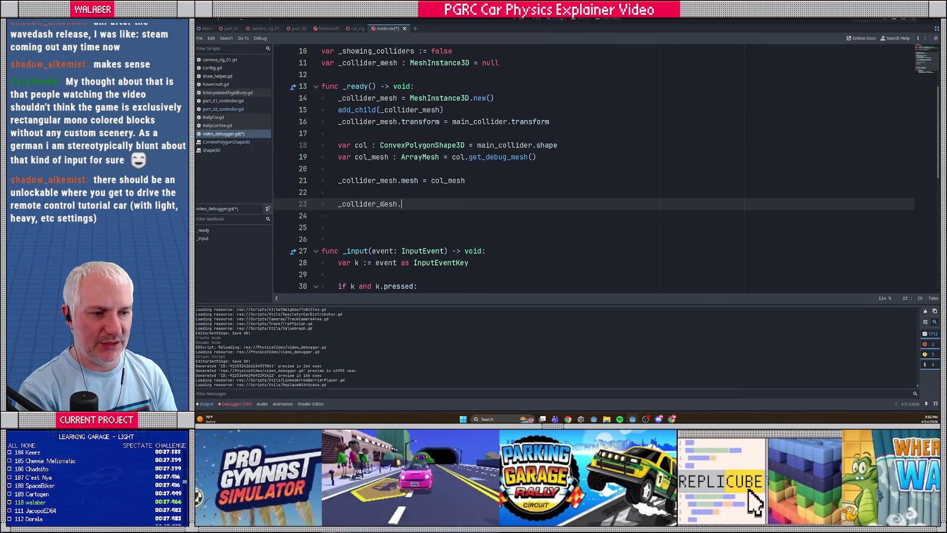
pyautogui.write('surf')
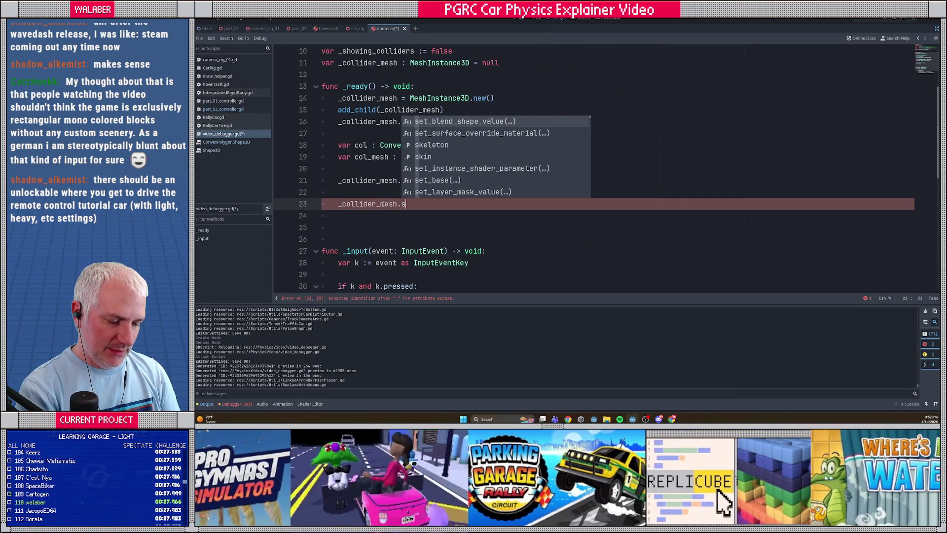
pyautogui.press('Return')
pyautogui.write('0, debug)')
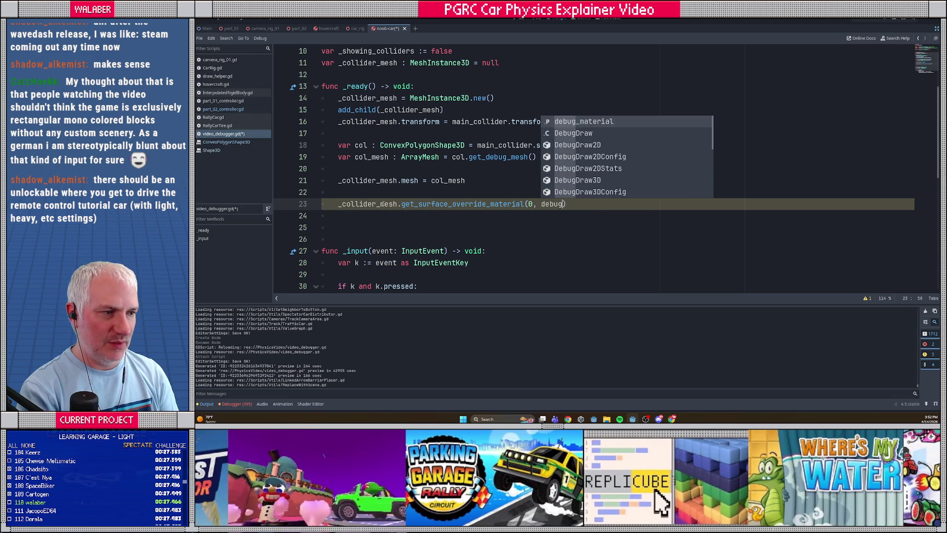
pyautogui.press('Return')
# Add _collider_mesh.hide() below it and change the get call to set.
pyautogui.click(338, 192)
pyautogui.press('Down')
pyautogui.press('Down')
pyautogui.press('Return')
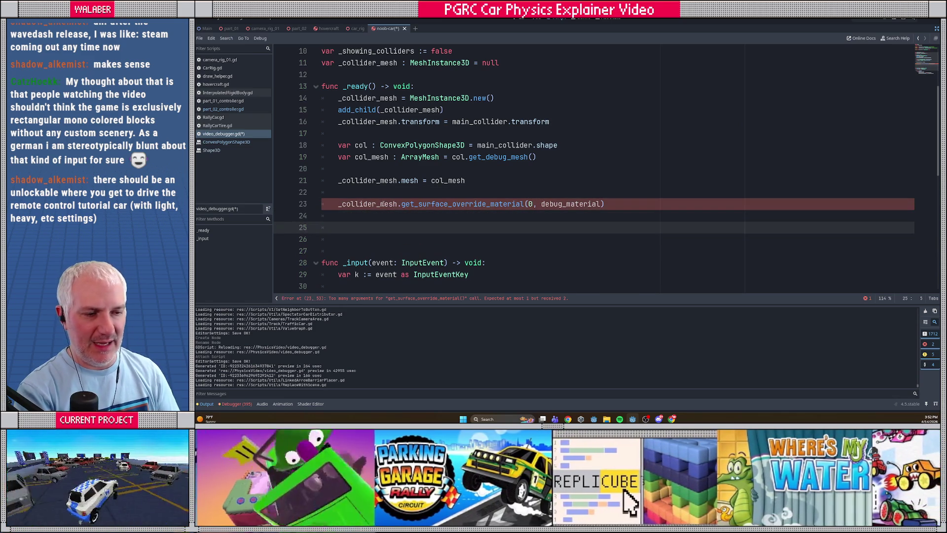
pyautogui.write('_coll')
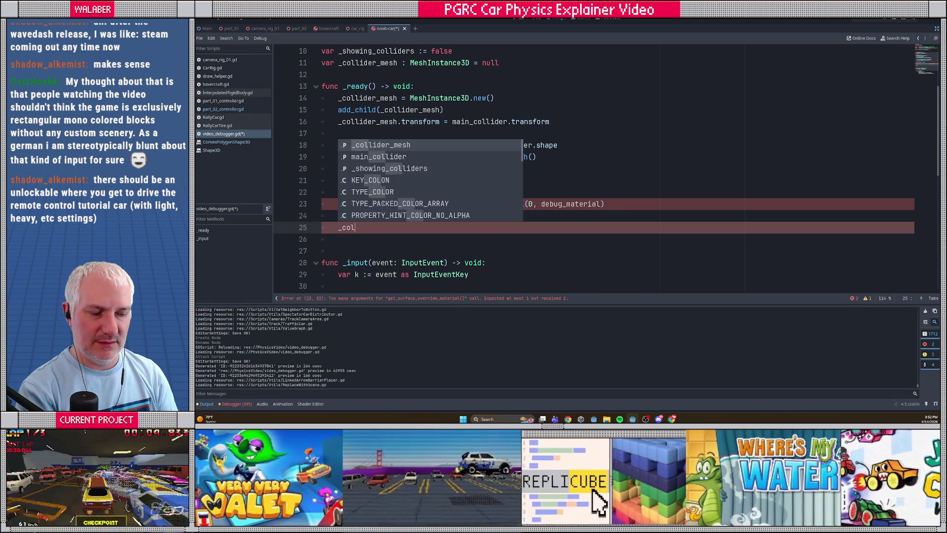
pyautogui.press('Return')
pyautogui.write('.hide()')
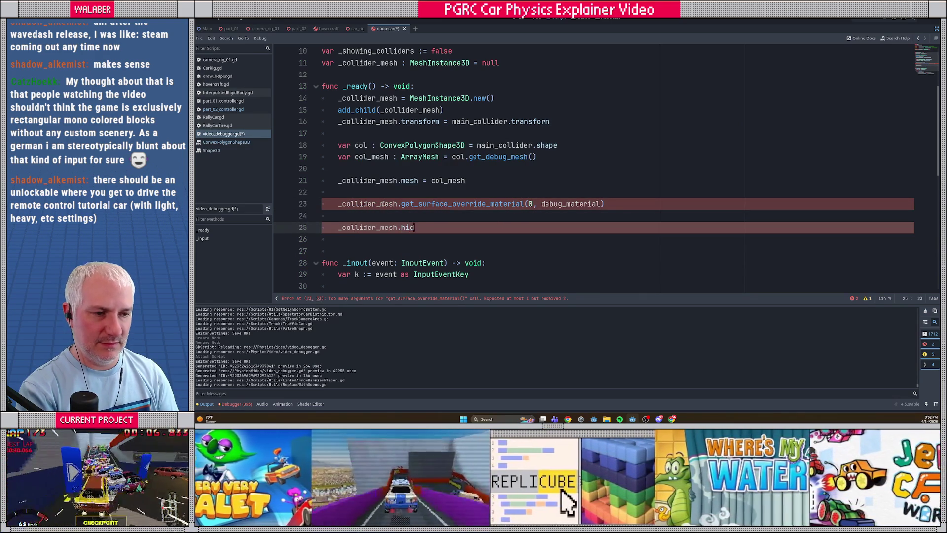
pyautogui.press('Up')
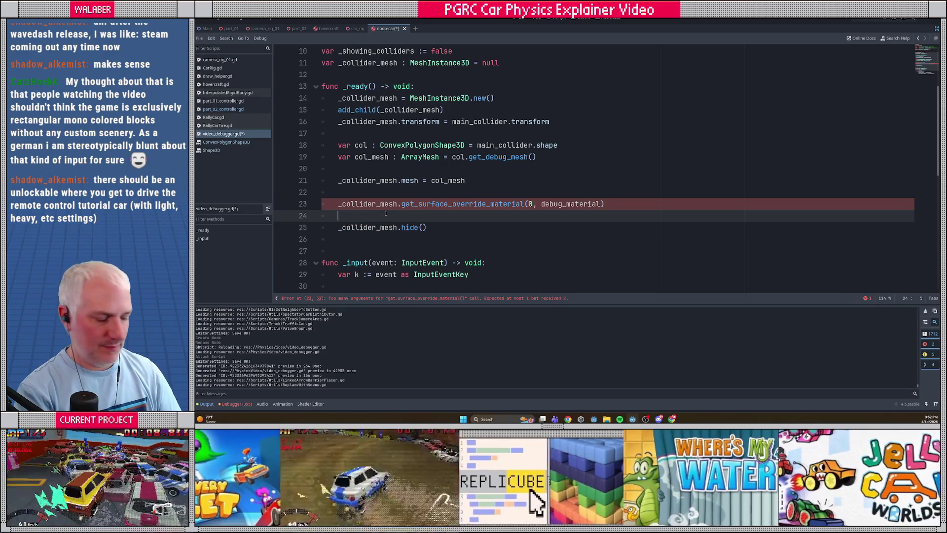
pyautogui.press('BackSpace')
pyautogui.click(399, 203)
pyautogui.press('Delete')
pyautogui.write('s')
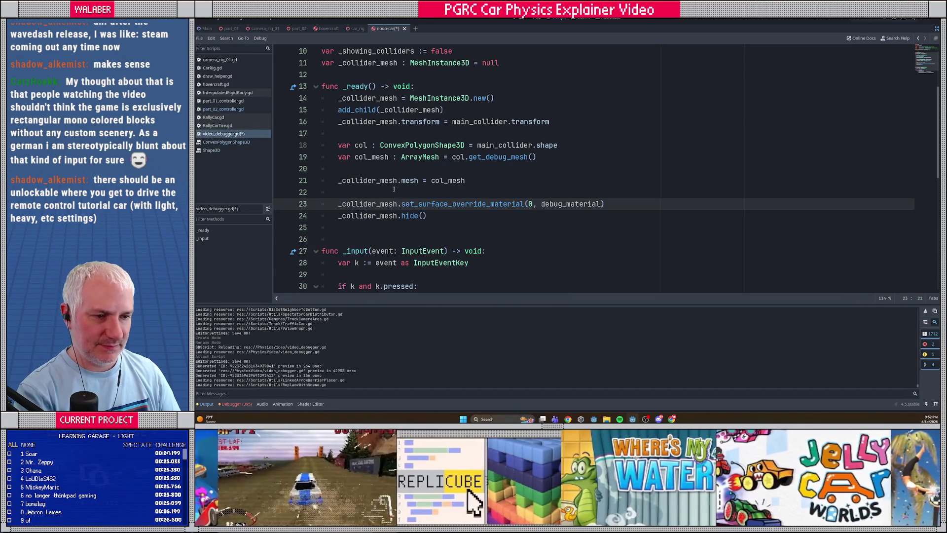
# Set _collider_mesh.visible = _showing_colliders in the V-key toggle, save, and restore the side panels.
pyautogui.click(394, 189)
pyautogui.scroll(-6, 409, 202)
pyautogui.click(402, 192)
pyautogui.write('collider_mesh.visib')
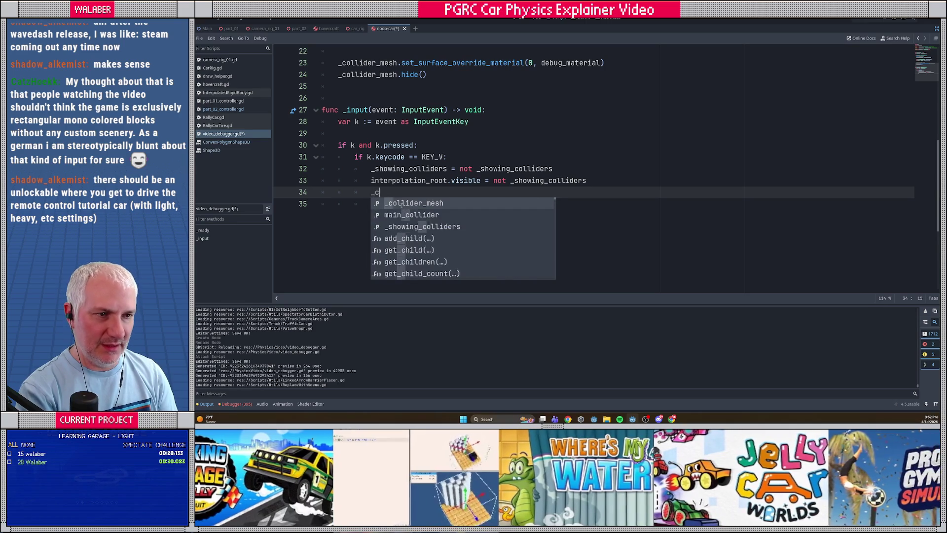
pyautogui.write('le = _sh')
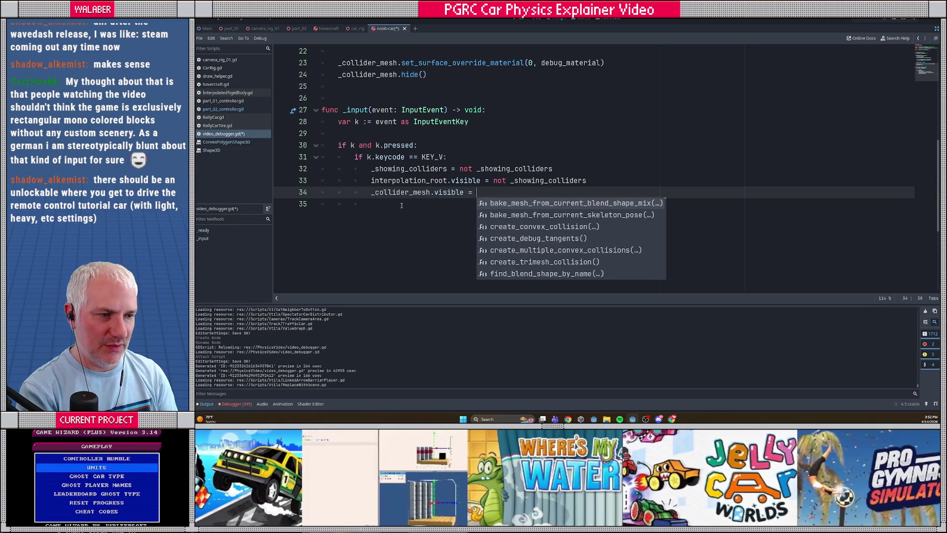
pyautogui.press('Return')
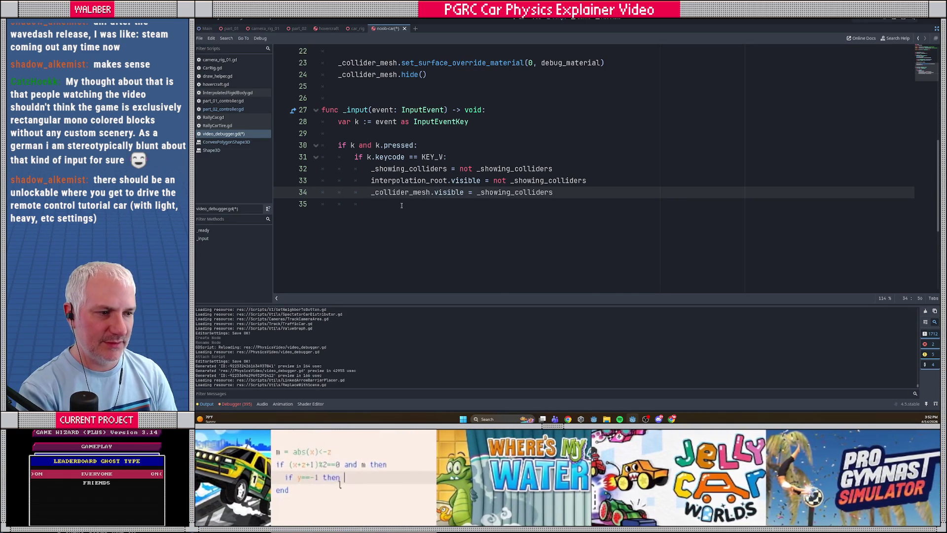
pyautogui.hotkey('ctrl', 's')
pyautogui.click(375, 98)
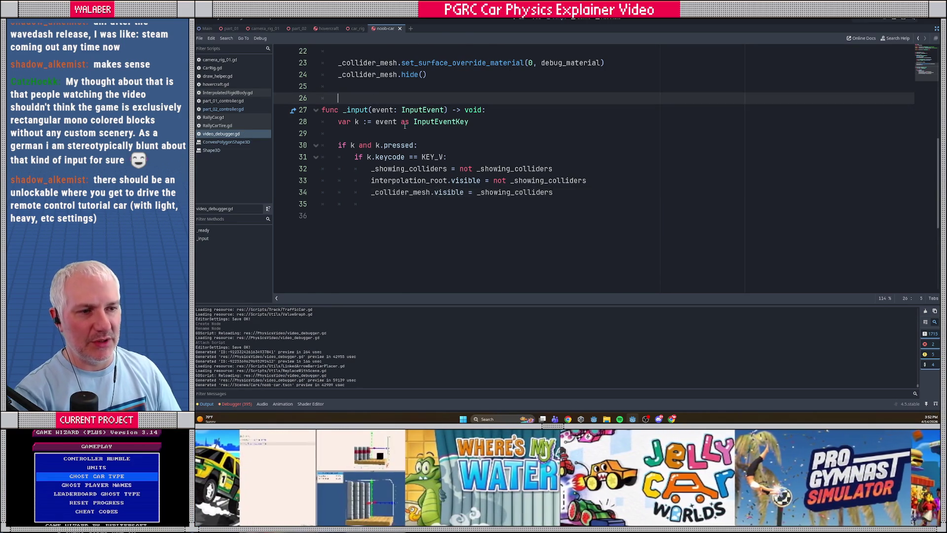
pyautogui.scroll(5, 720, 45)
pyautogui.click(937, 28)
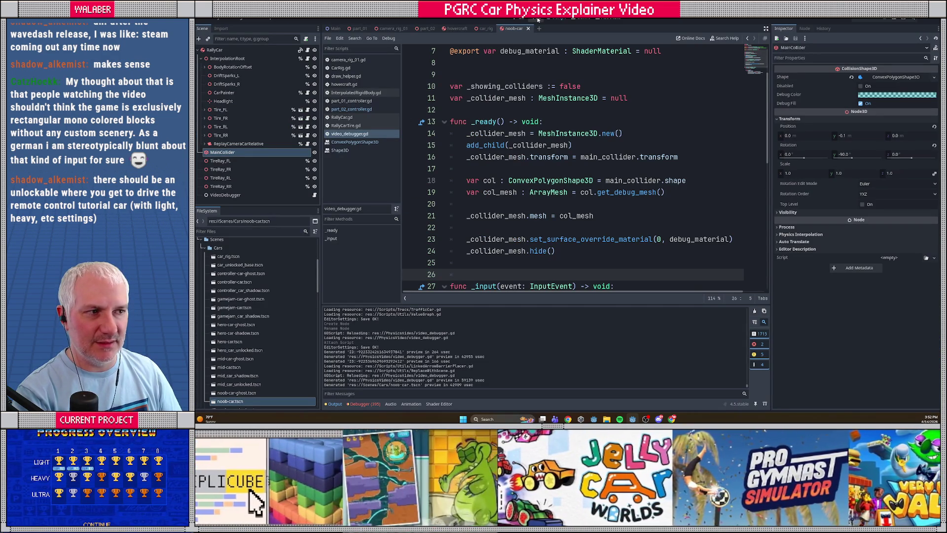
# Look at the car in the 3D view and review the rig declaration in RallyCar.gd.
pyautogui.click(537, 19)
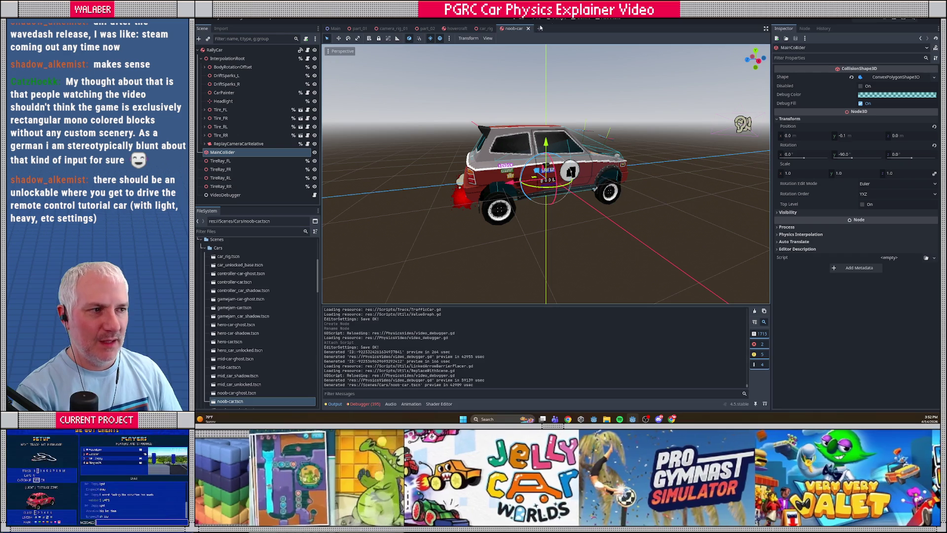
pyautogui.click(556, 20)
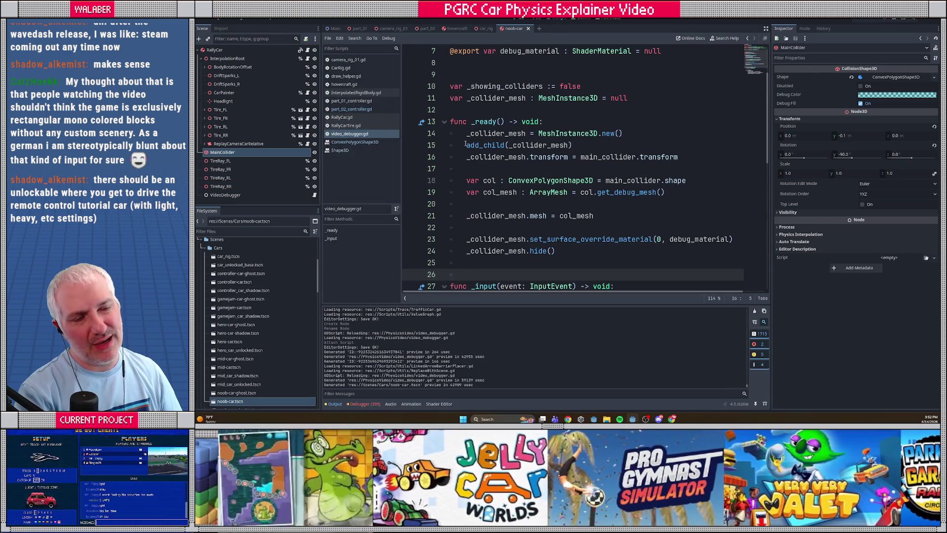
pyautogui.scroll(2, 476, 50)
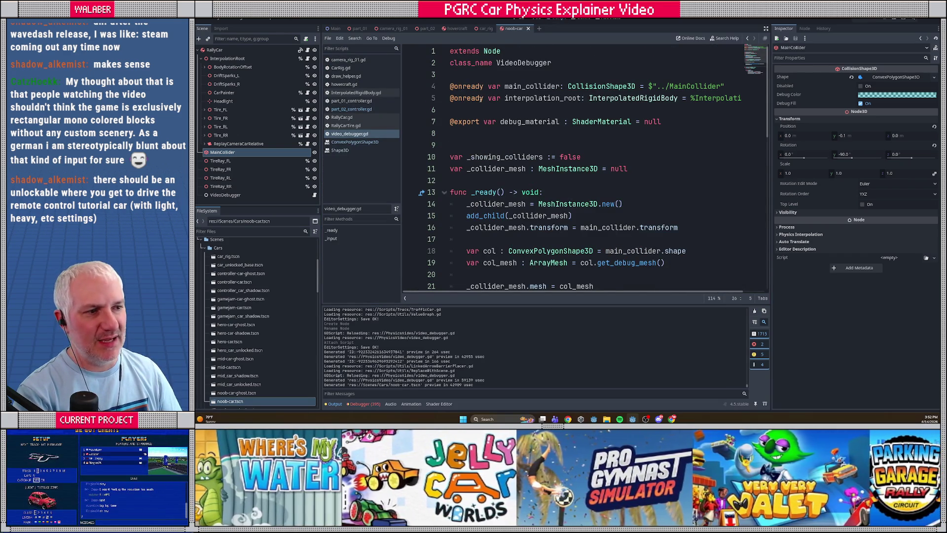
pyautogui.click(300, 50)
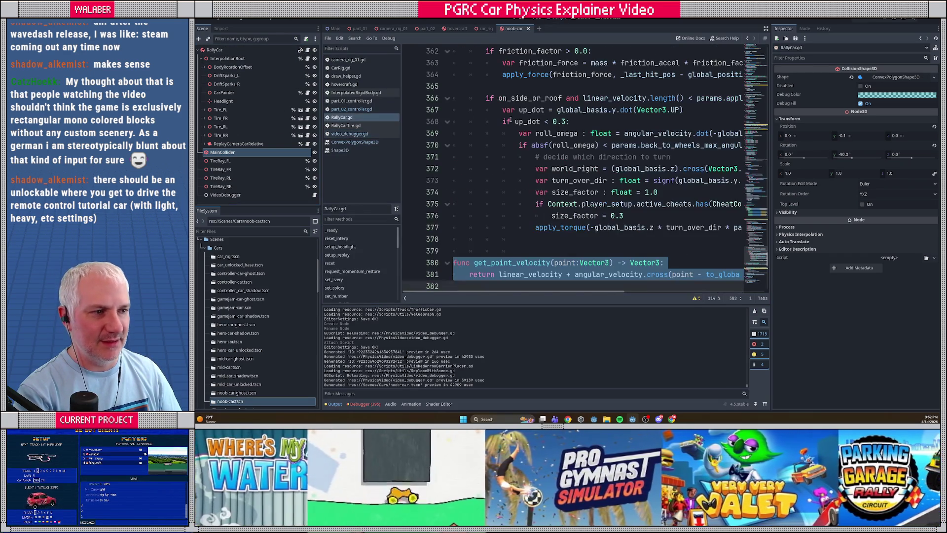
pyautogui.scroll(20, 523, 116)
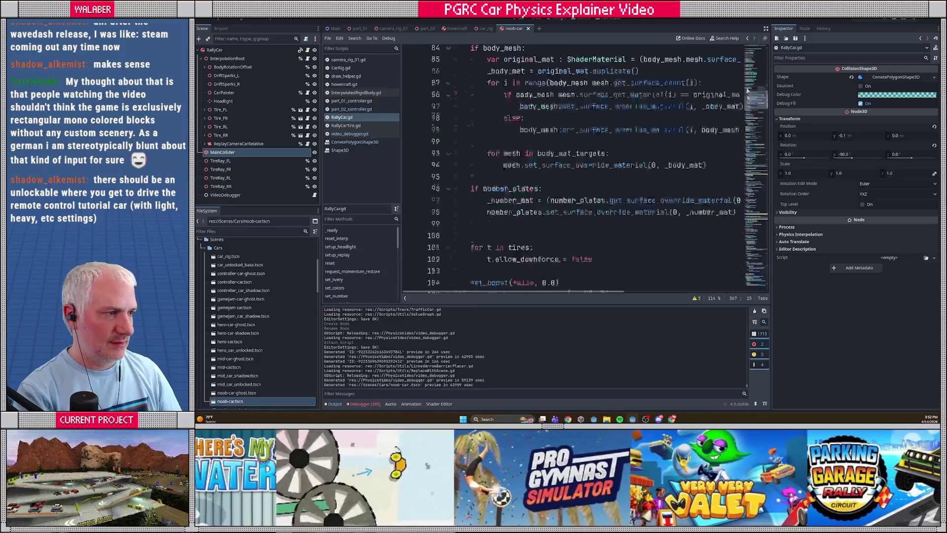
pyautogui.scroll(2, 518, 115)
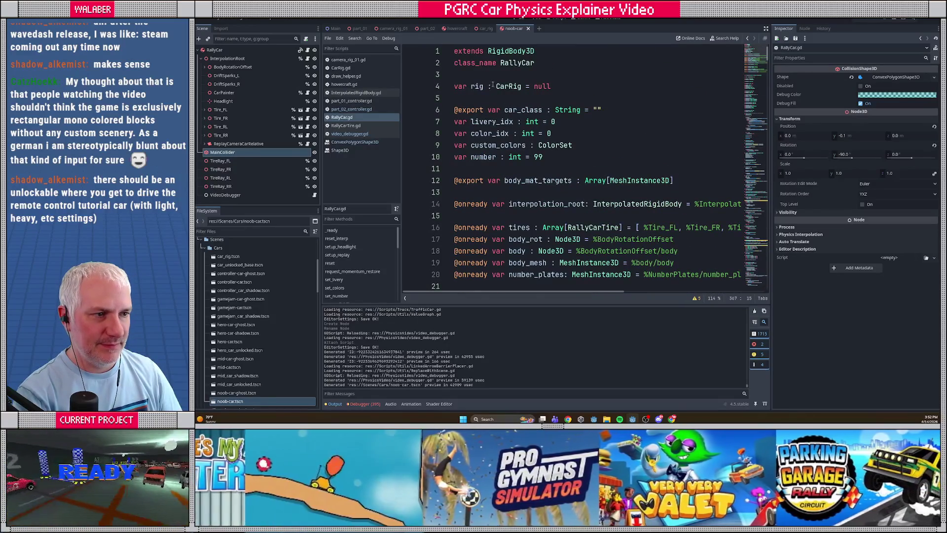
pyautogui.click(472, 86)
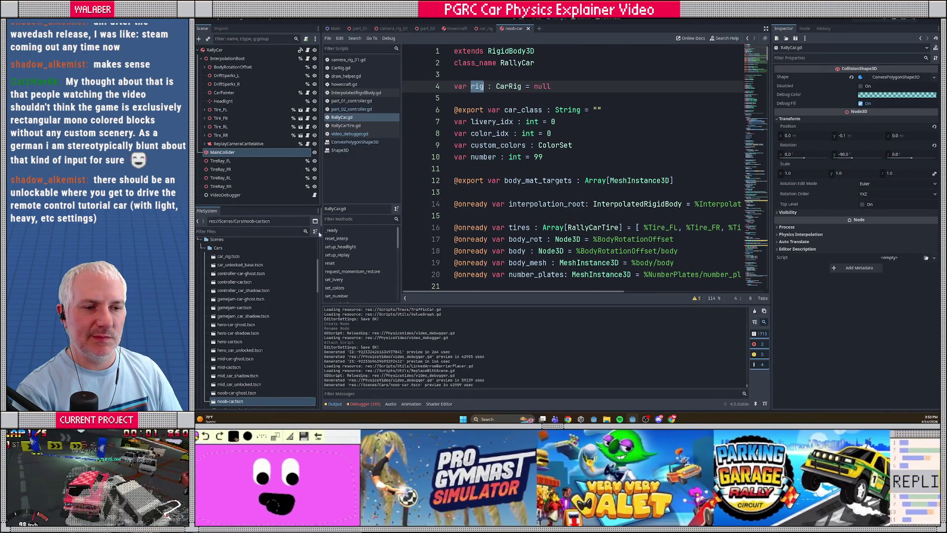
pyautogui.click(314, 196)
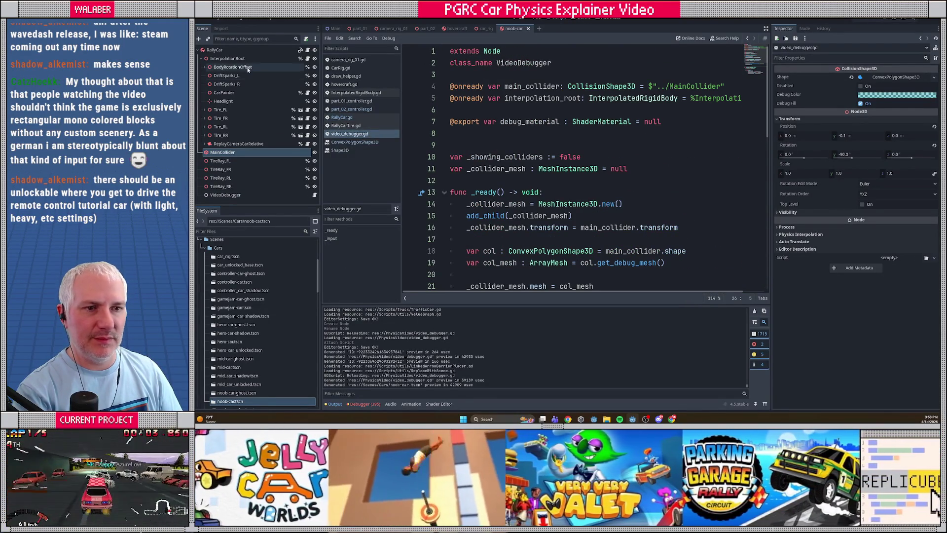
pyautogui.moveTo(214, 50)
pyautogui.mouseDown()
pyautogui.moveTo(446, 123)
pyautogui.moveTo(451, 87)
pyautogui.mouseUp()
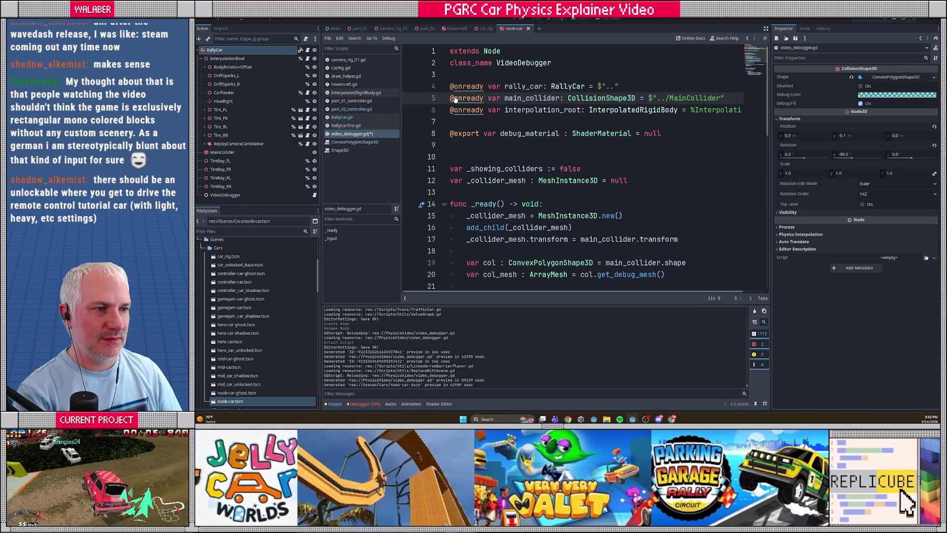
pyautogui.click(474, 78)
pyautogui.press('Return')
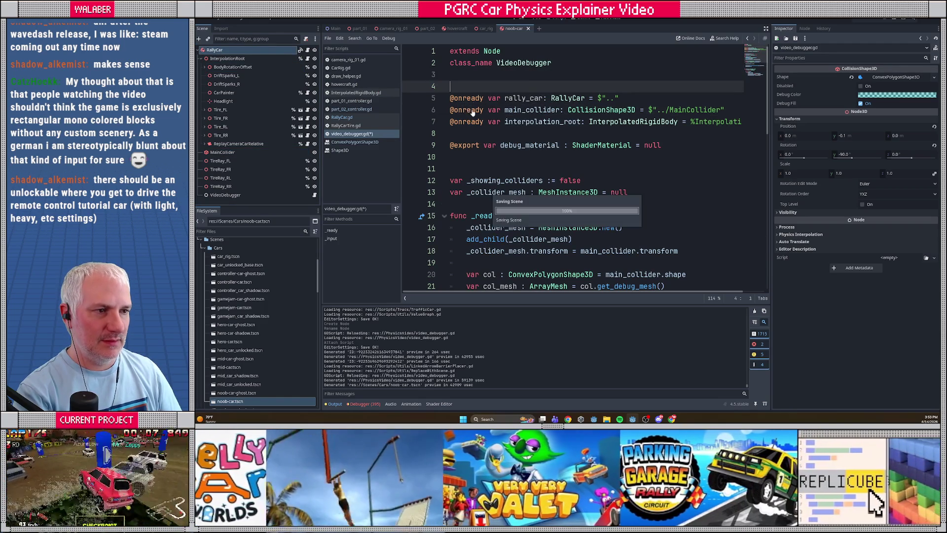
pyautogui.click(476, 145)
pyautogui.press('F5')
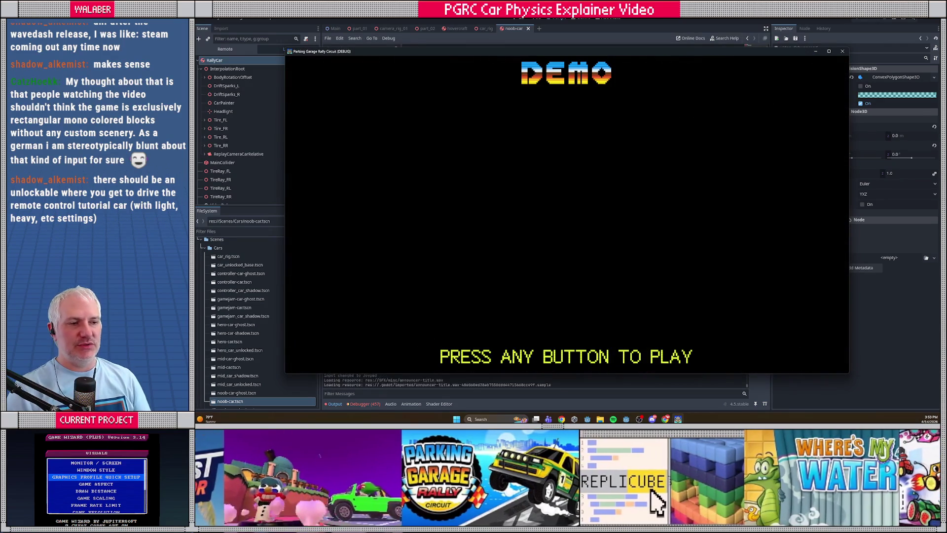
# Set the game's Music Volume to 0% in the audio options.
pyautogui.press('Return')
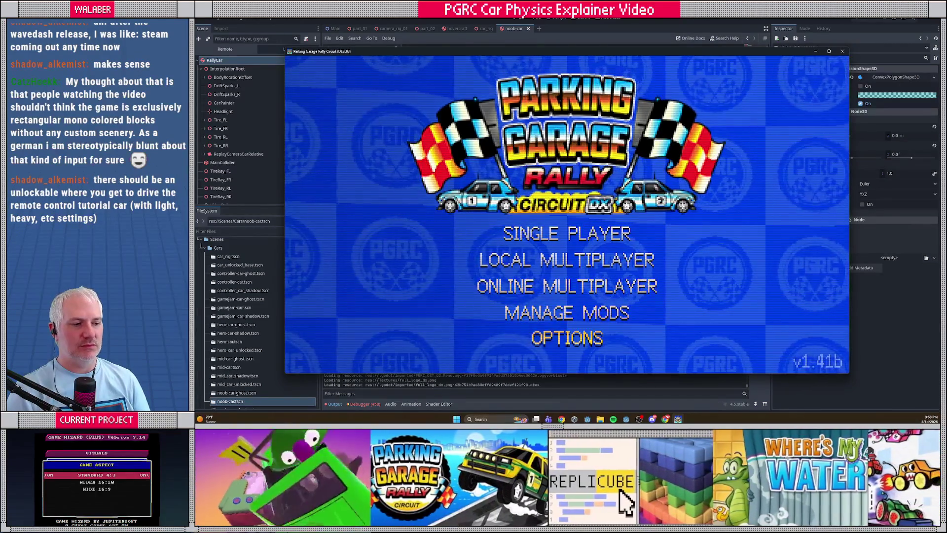
pyautogui.press('Return')
pyautogui.press('Down')
pyautogui.press('Down')
pyautogui.press('Down')
pyautogui.press('Return')
pyautogui.press('Down')
pyautogui.press('Return')
pyautogui.press('Up')
pyautogui.press('Up')
pyautogui.press('Return')
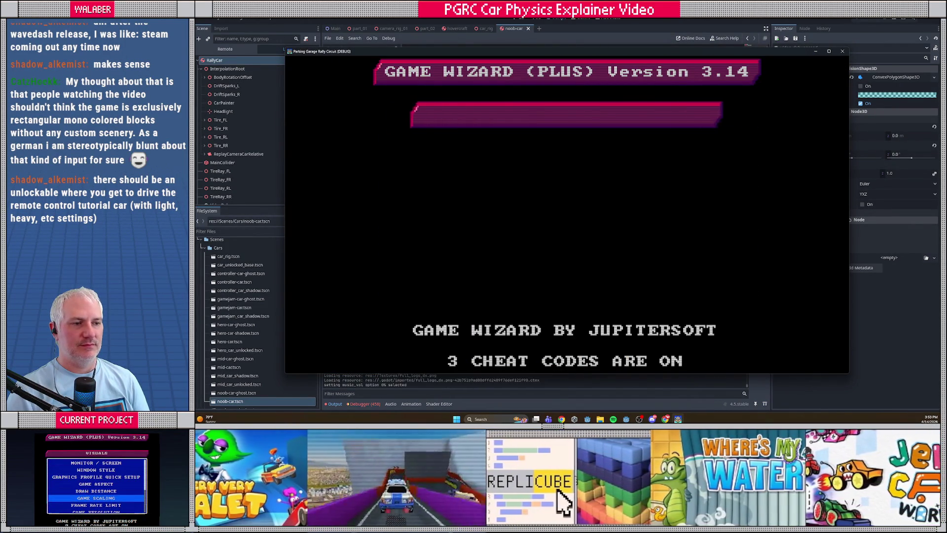
# Race the Tatsugi Zippi at Paris Art Car Park on European Tour, then pause and stop the run.
pyautogui.press('Return')
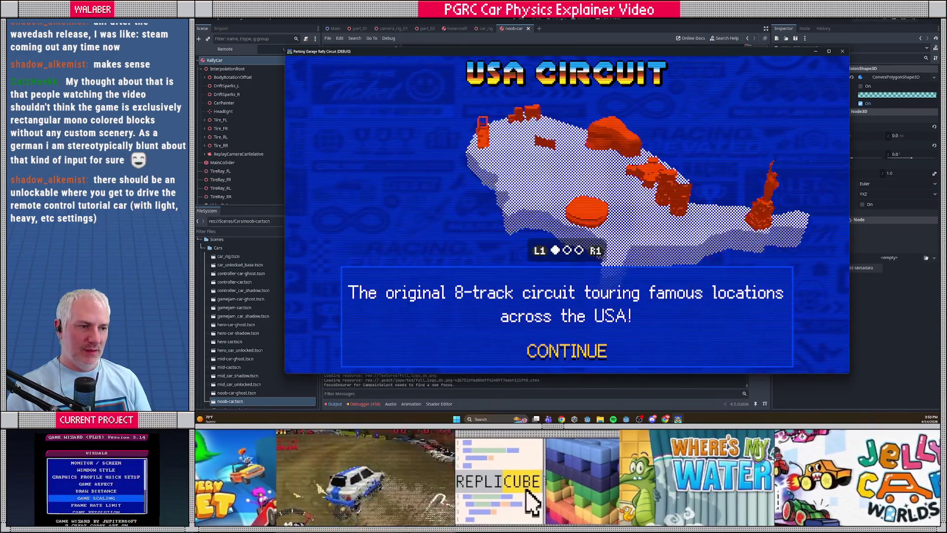
pyautogui.press('Right')
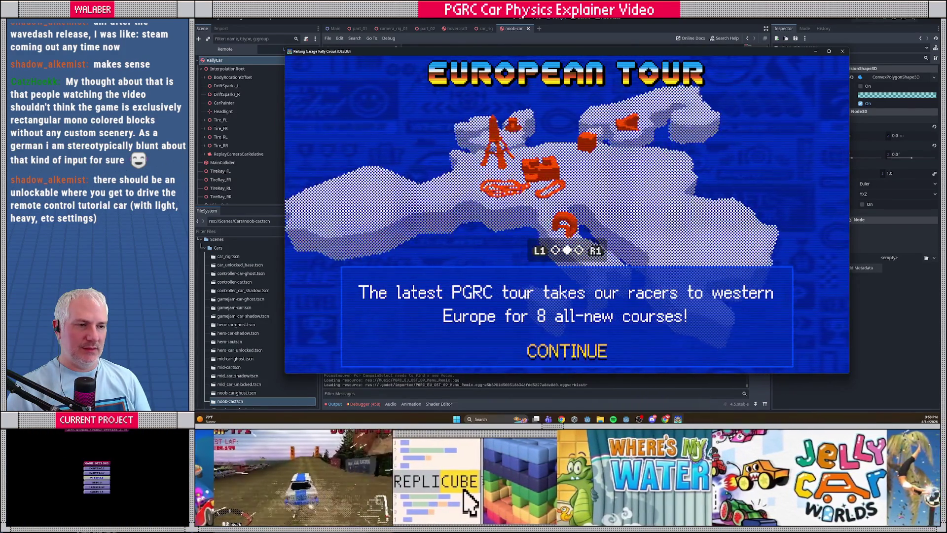
pyautogui.press('Return')
pyautogui.press('Return')
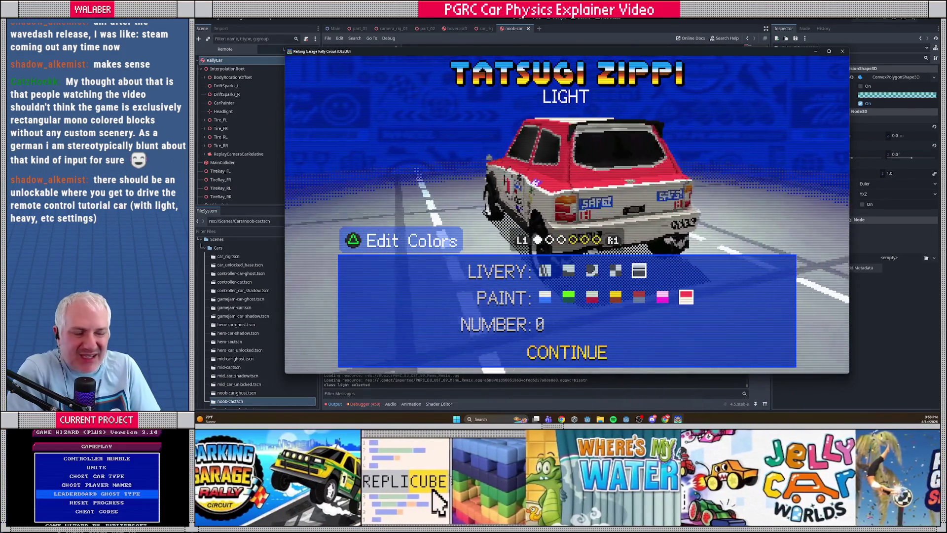
pyautogui.press('Return')
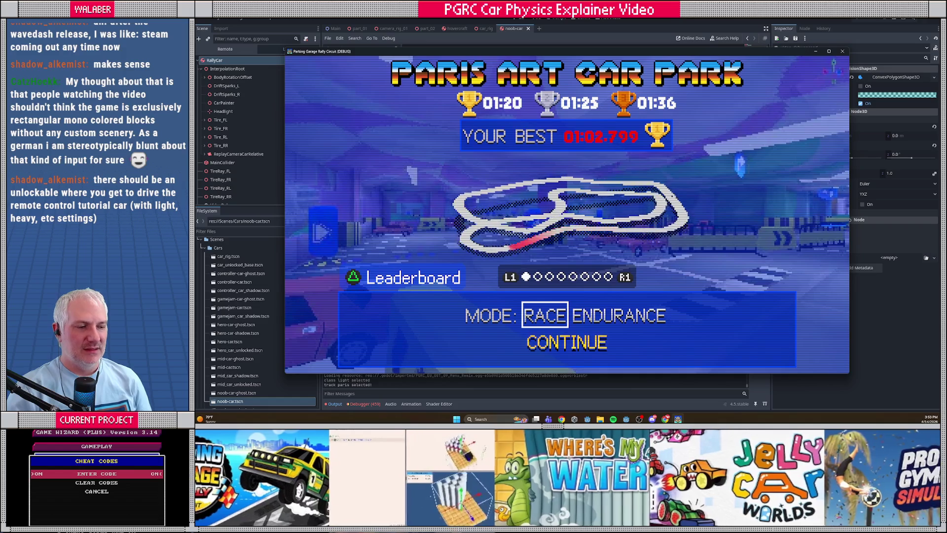
pyautogui.press('Return')
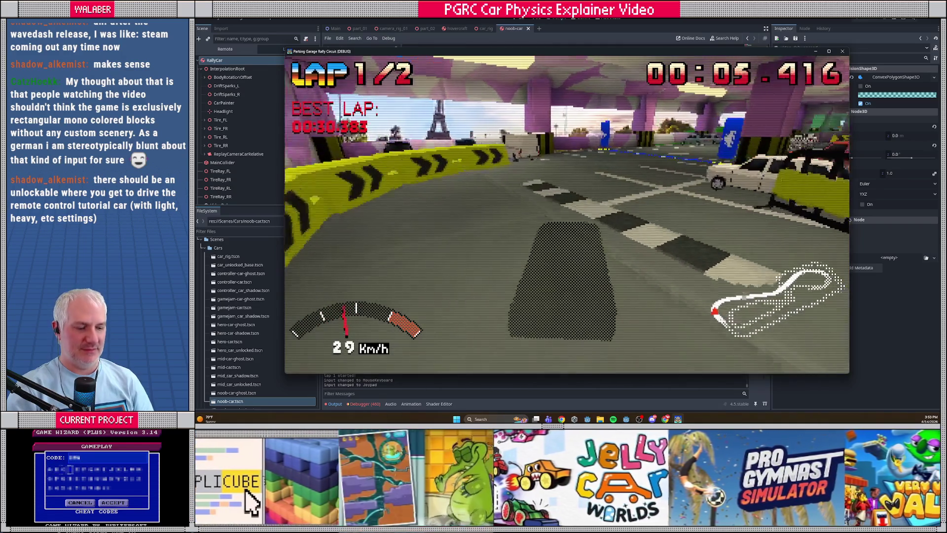
pyautogui.press('c')
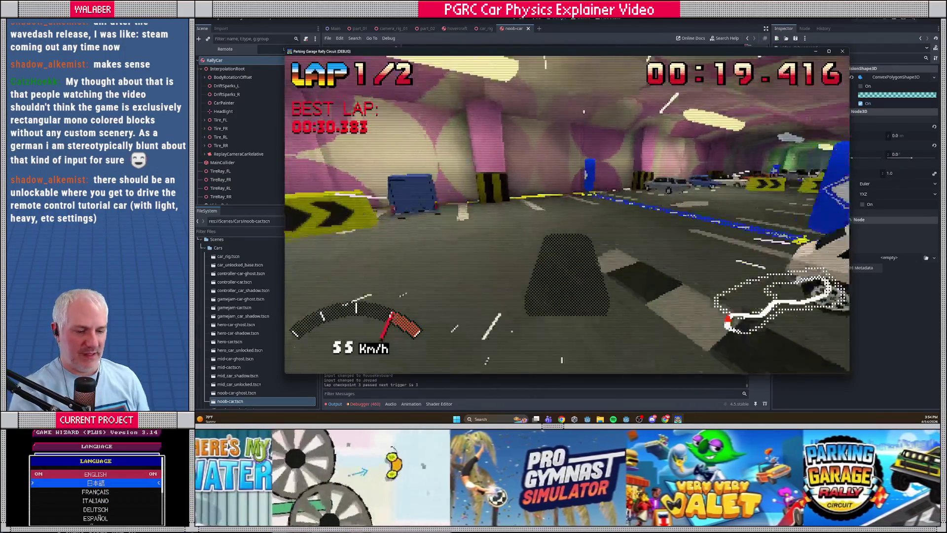
pyautogui.press('Escape')
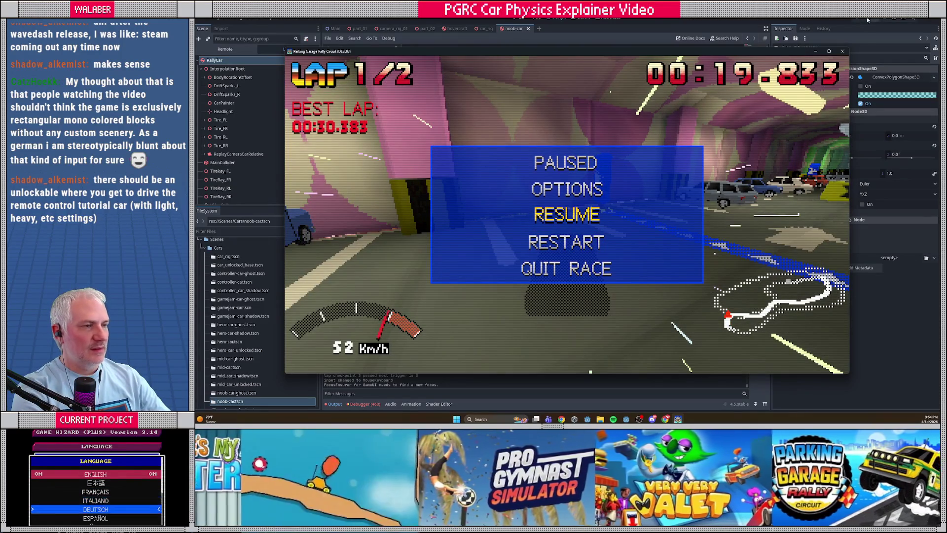
pyautogui.press('F8')
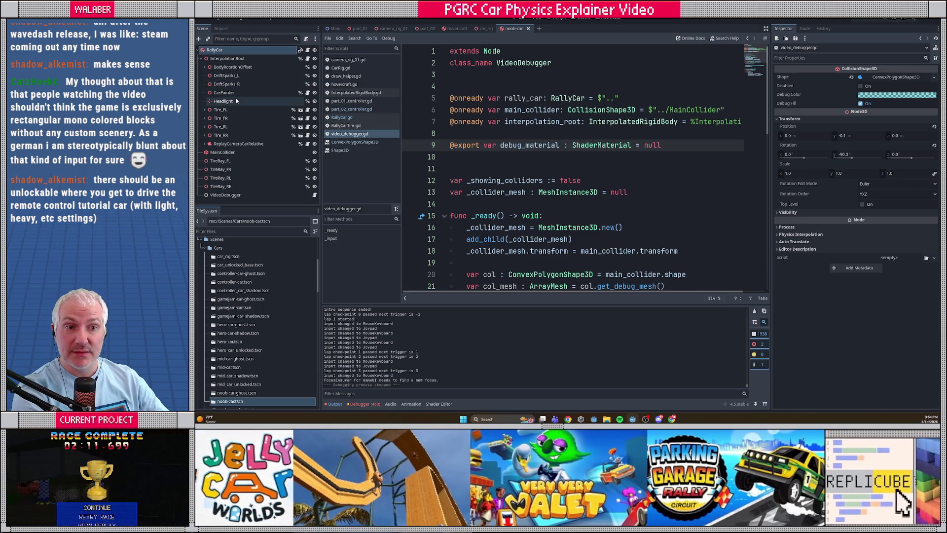
# Inspect the body MeshInstance3D under BodyRotationOffset and look over the script.
pyautogui.click(207, 67)
pyautogui.click(223, 75)
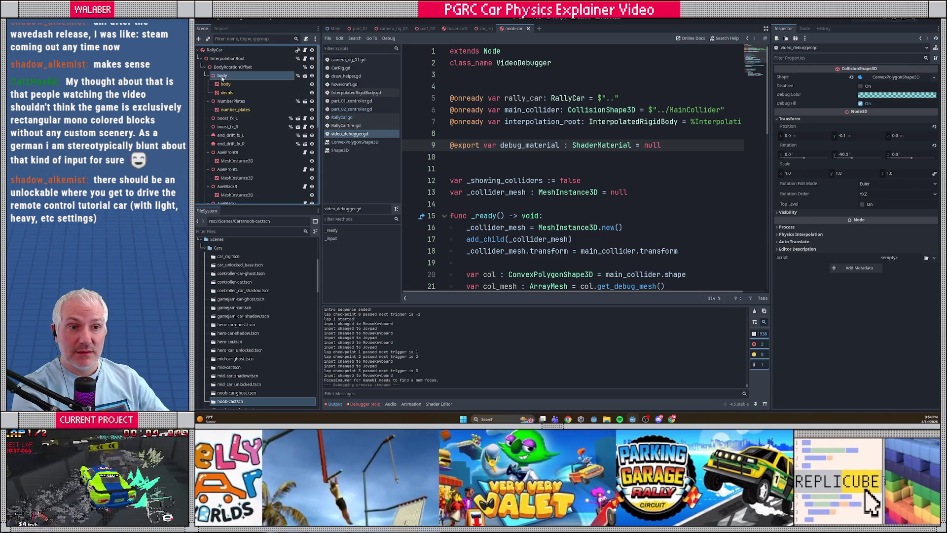
pyautogui.click(226, 84)
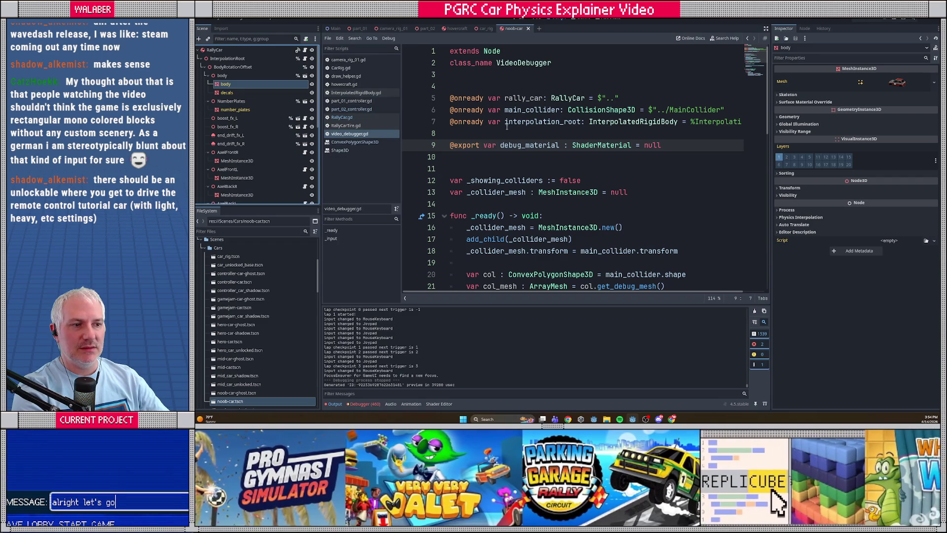
pyautogui.click(510, 157)
pyautogui.scroll(-4, 508, 188)
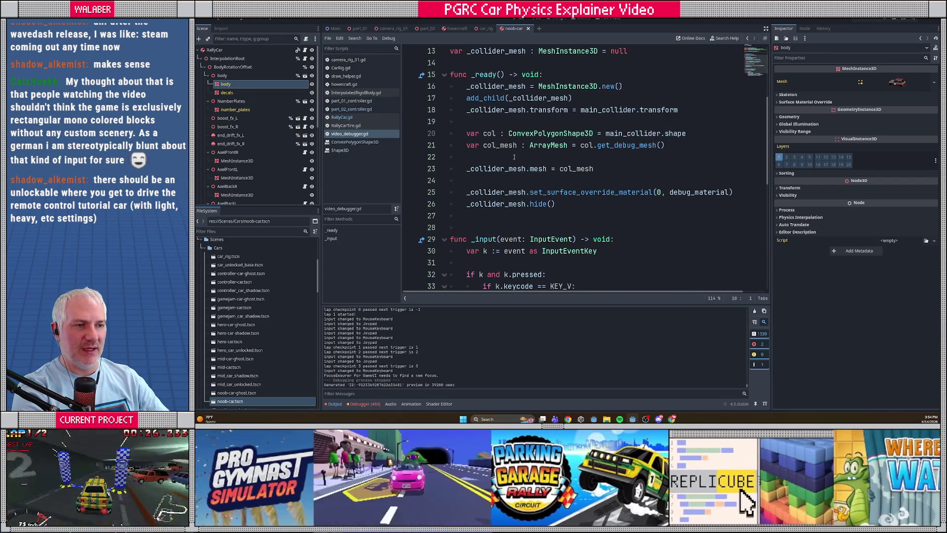
pyautogui.scroll(1, 518, 178)
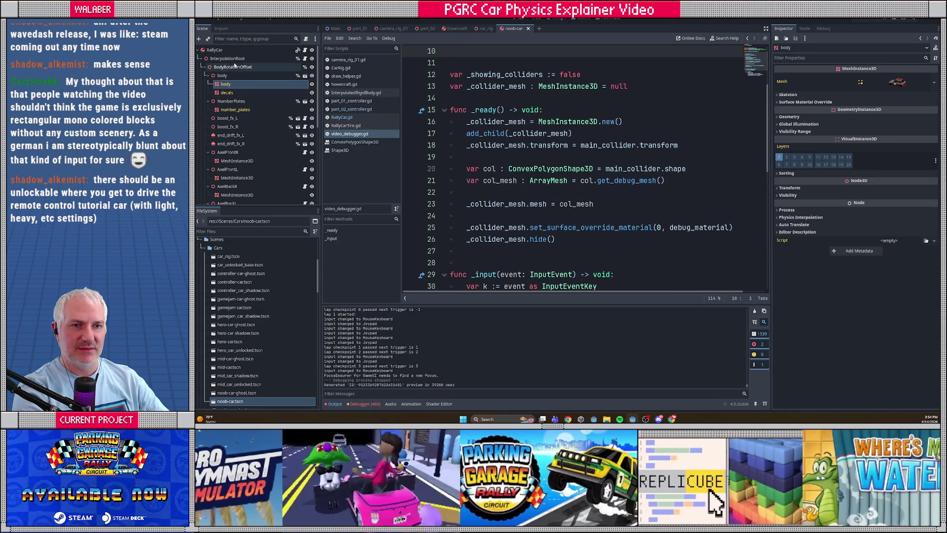
pyautogui.scroll(-5, 227, 172)
# Give VideoDebugger's Debug Material a new material using the saturn_lit shader.
pyautogui.click(225, 198)
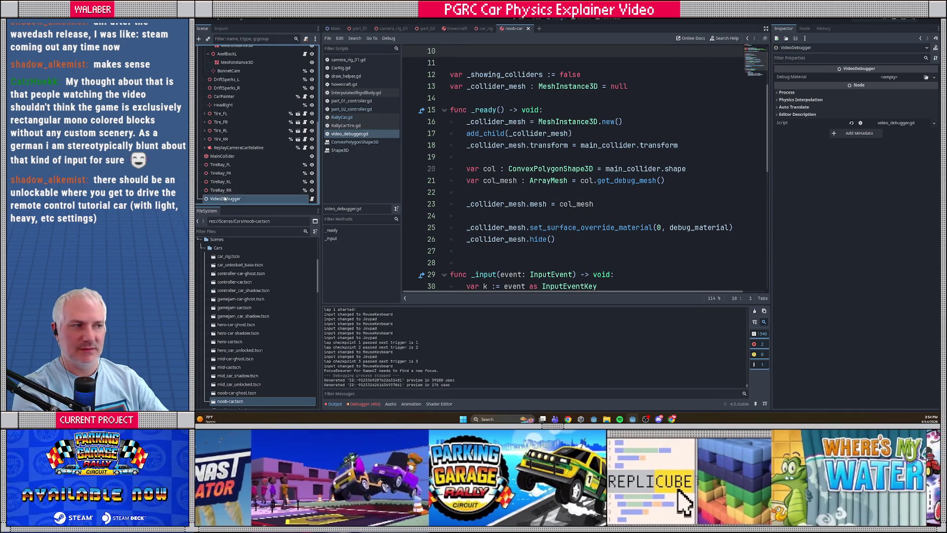
pyautogui.click(934, 77)
pyautogui.click(907, 90)
pyautogui.click(925, 142)
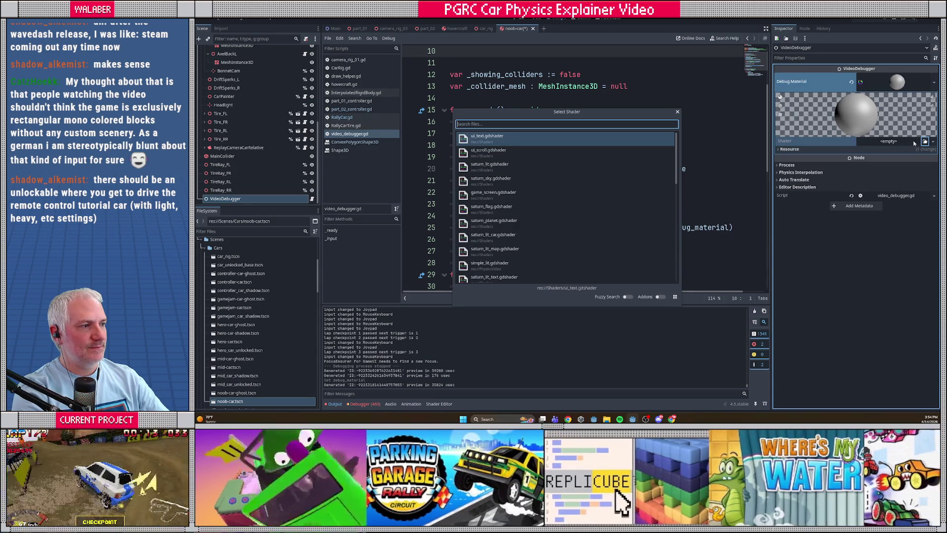
pyautogui.write('saturn_lit')
pyautogui.press('Return')
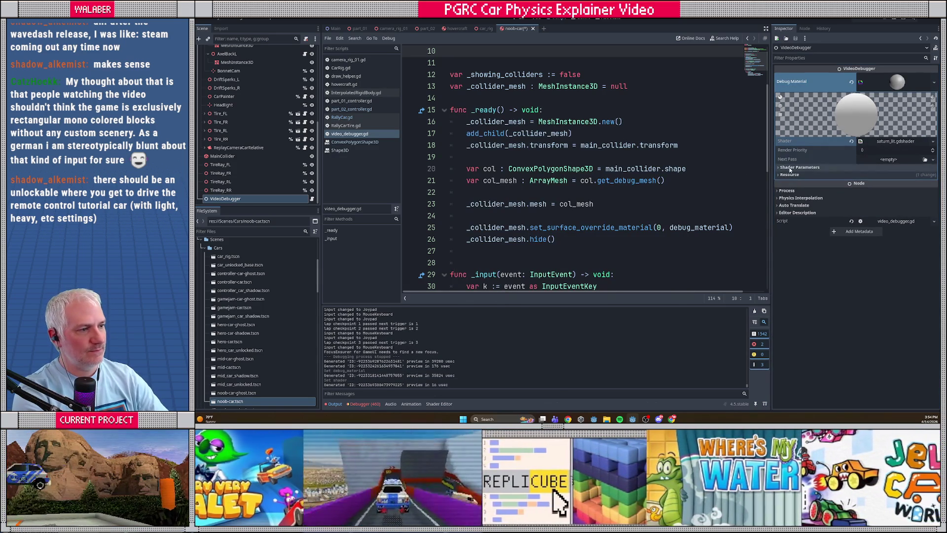
# Load the blue bg_tile image into Main Texture and run the project with F5.
pyautogui.click(797, 168)
pyautogui.click(921, 197)
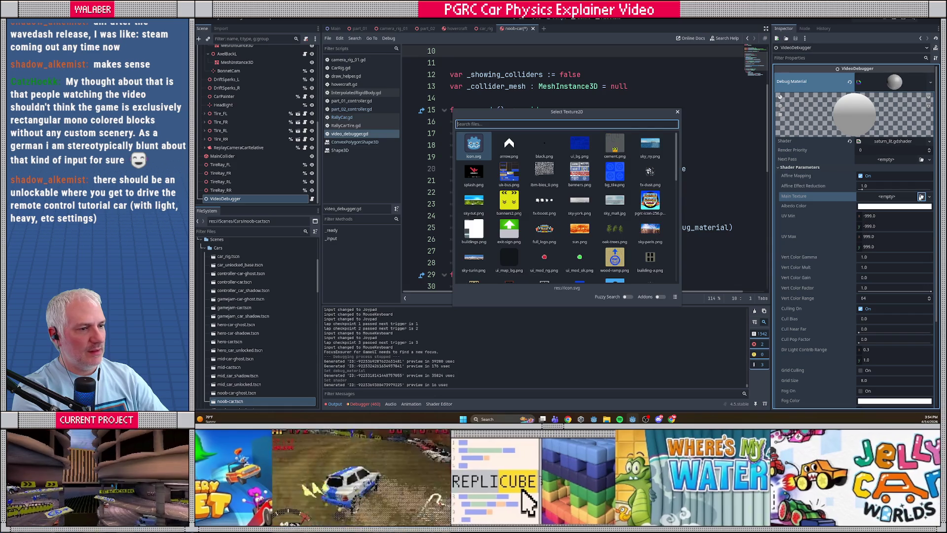
pyautogui.doubleClick(614, 178)
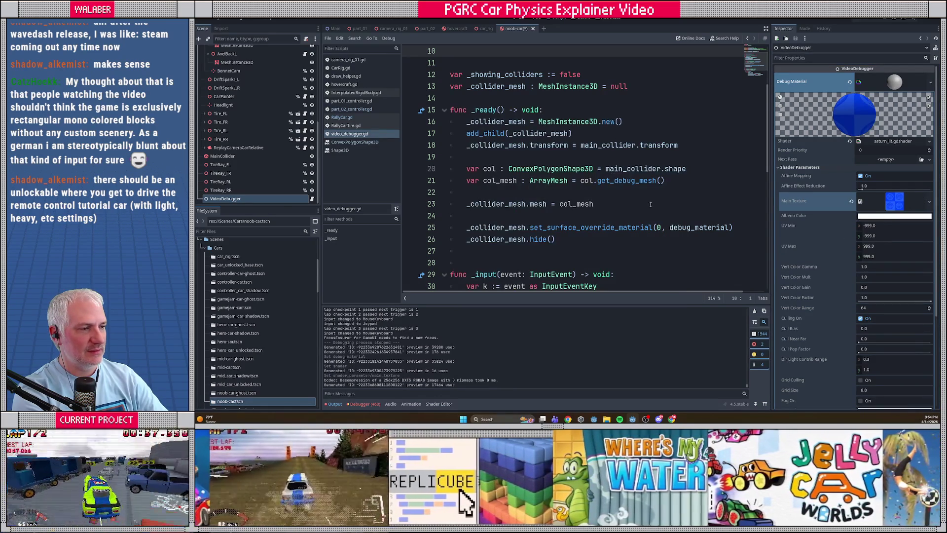
pyautogui.click(539, 183)
pyautogui.press('F5')
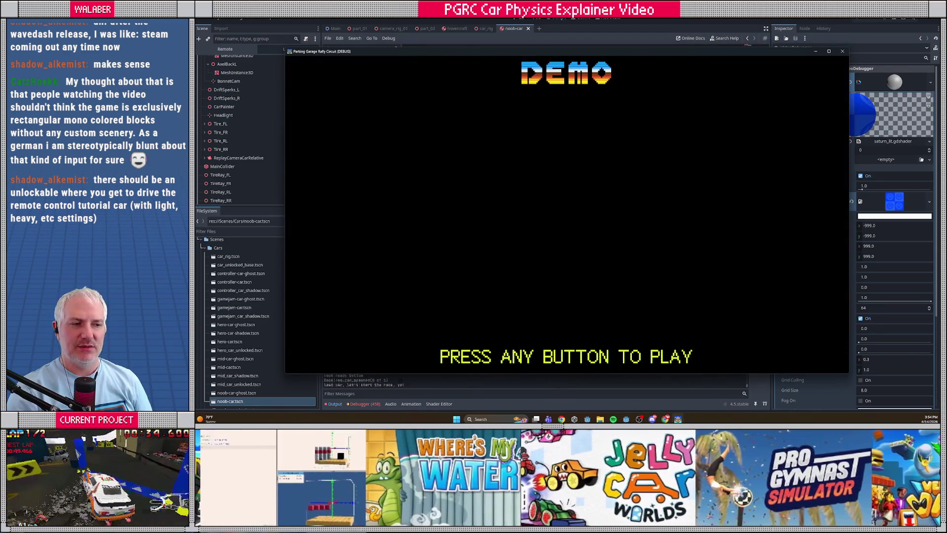
# Go through the game menus to European Tour, start the Paris Art Car Park race, then close the game.
pyautogui.press('Return')
pyautogui.press('Return')
pyautogui.press('Right')
pyautogui.press('Return')
pyautogui.press('Return')
pyautogui.press('Return')
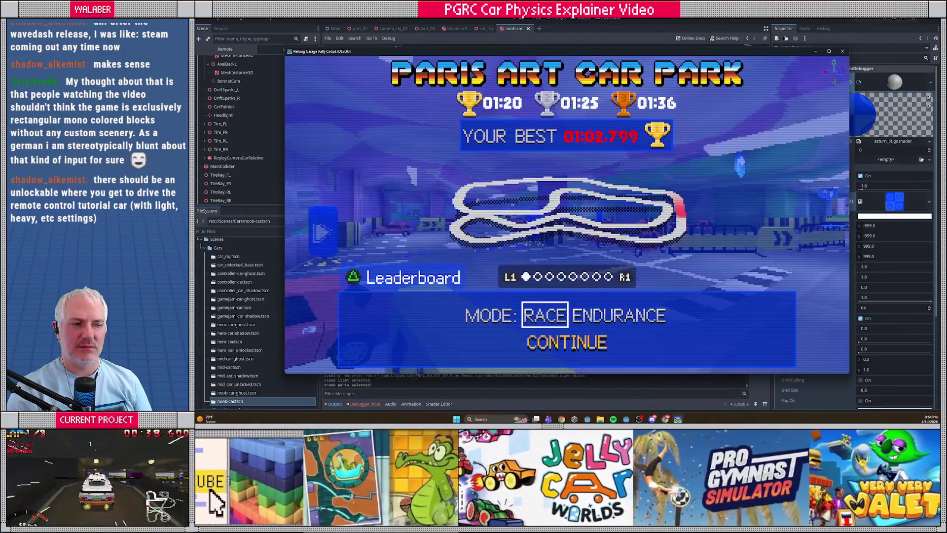
pyautogui.press('Return')
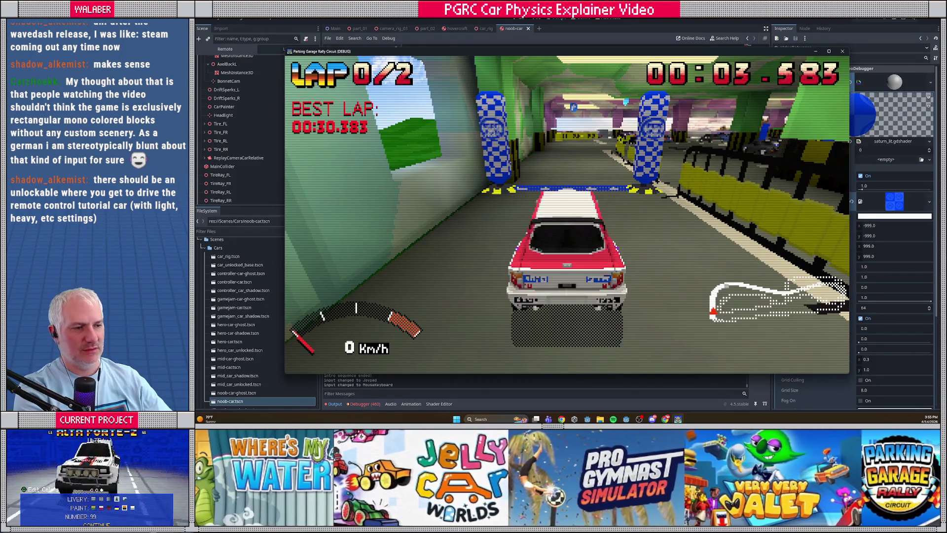
pyautogui.press('F8')
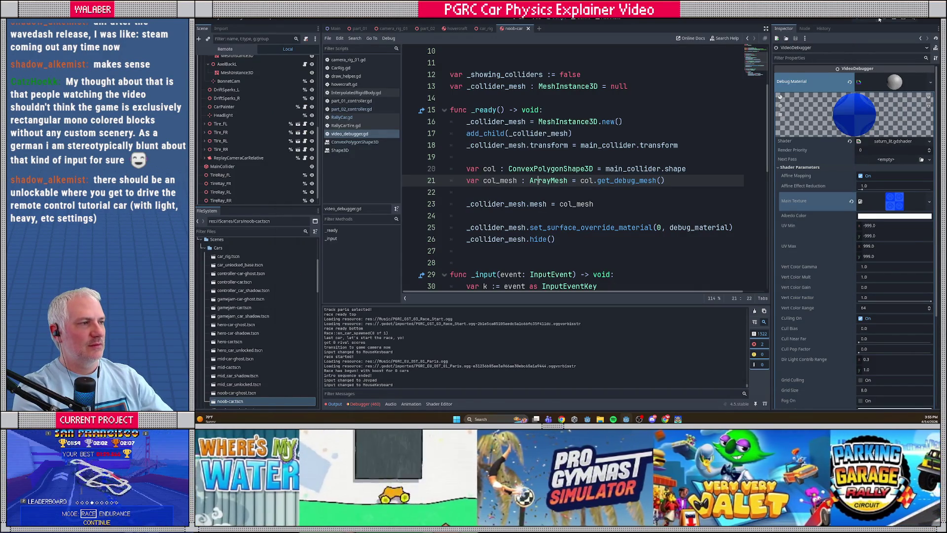
pyautogui.scroll(2, 433, 362)
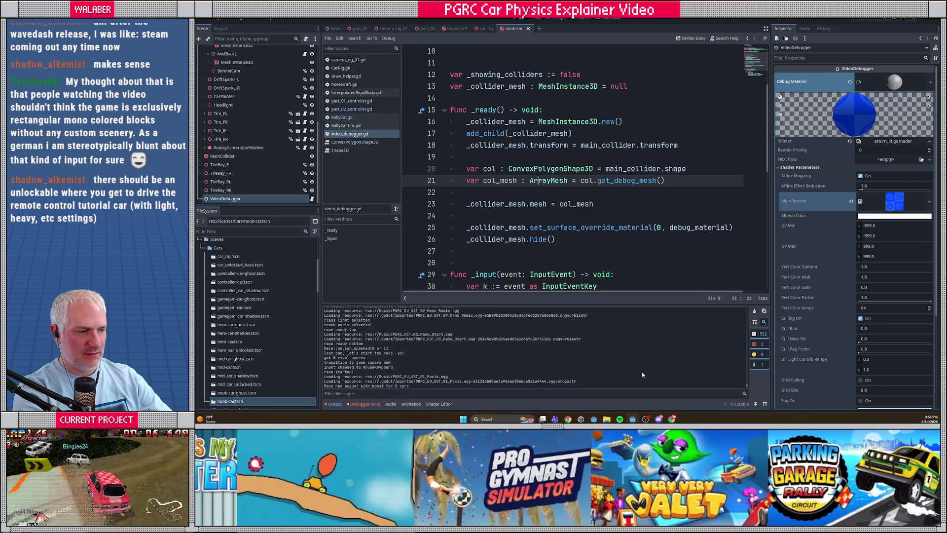
# Toggle the Output log's message filters and show the Debugger's Errors list.
pyautogui.click(755, 334)
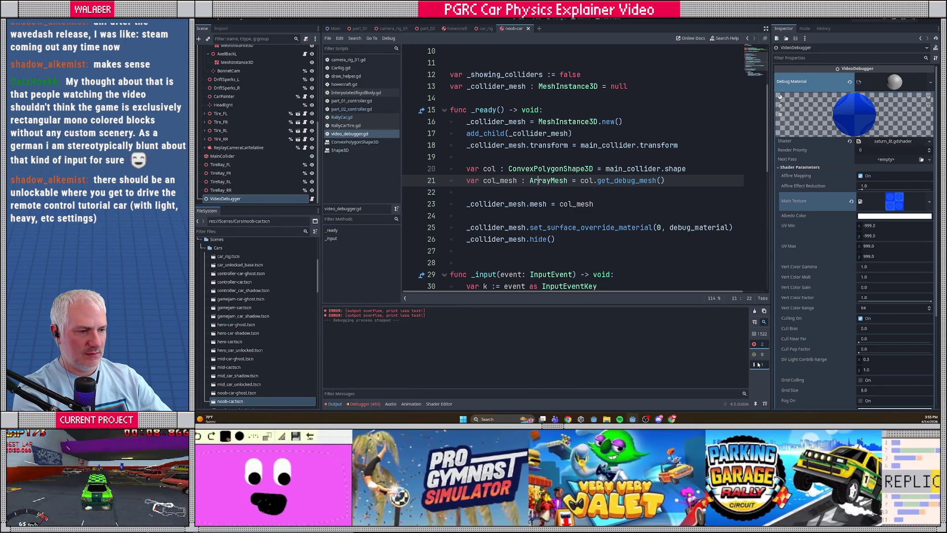
pyautogui.click(755, 354)
pyautogui.click(755, 344)
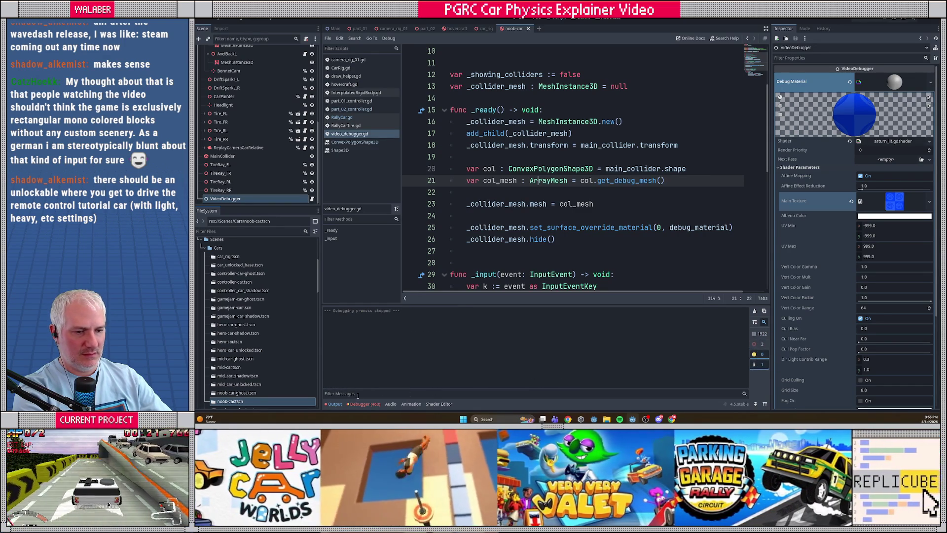
pyautogui.click(365, 404)
pyautogui.click(366, 310)
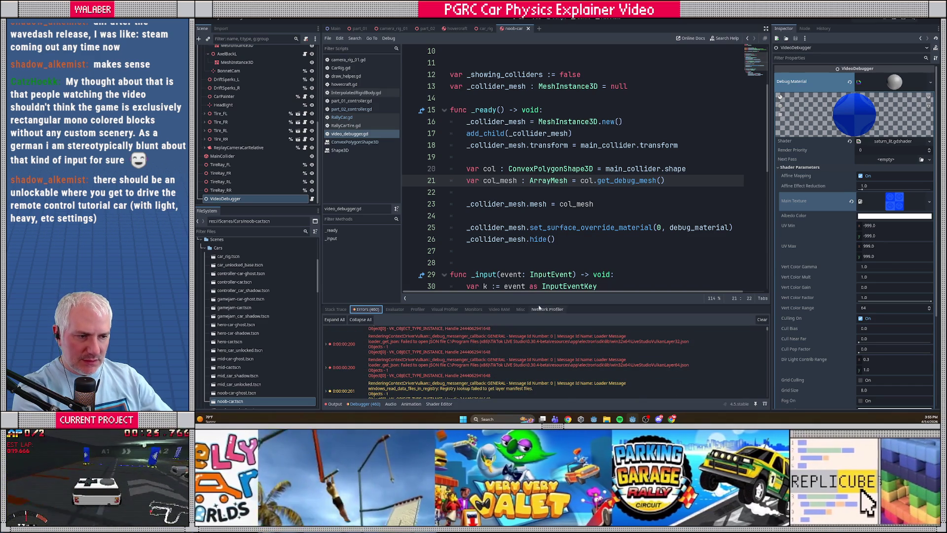
# Enlarge the error panel, scroll the script to the top, and switch to File Explorer.
pyautogui.moveTo(539, 305); pyautogui.dragTo(540, 242)
pyautogui.scroll(-5, 723, 276)
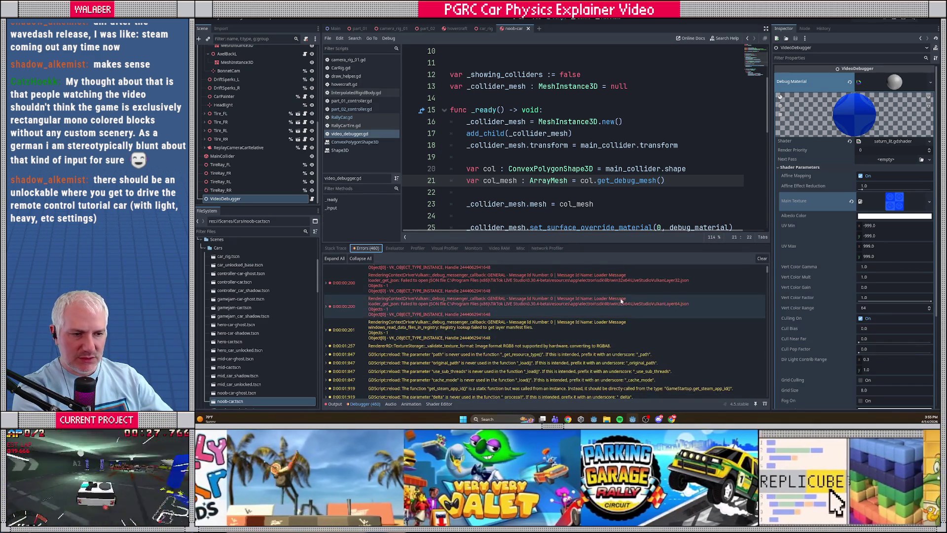
pyautogui.moveTo(767, 271); pyautogui.dragTo(768, 400)
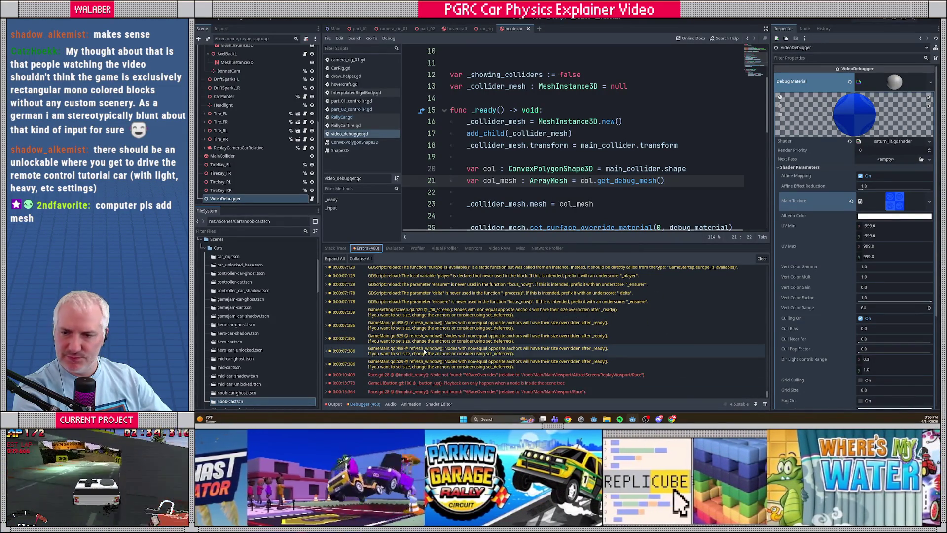
pyautogui.moveTo(424, 351)
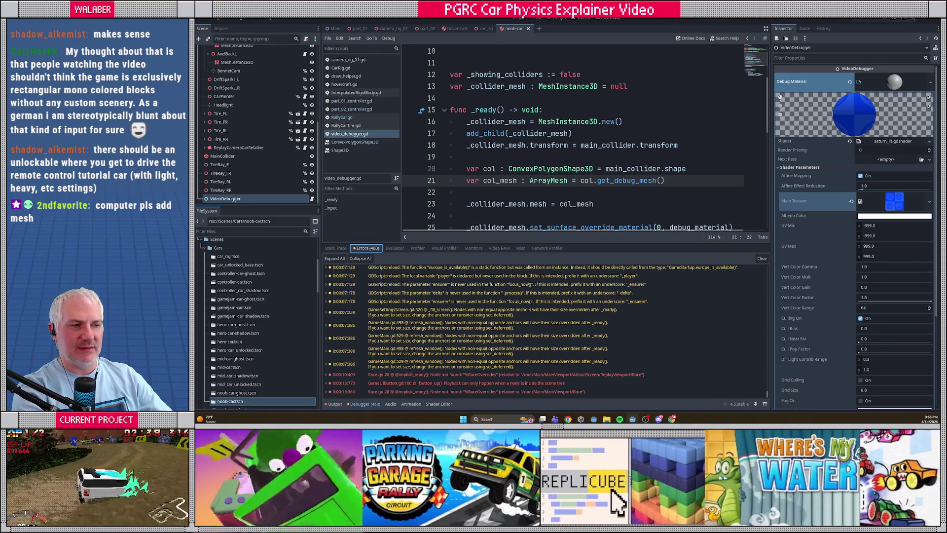
pyautogui.scroll(3, 518, 143)
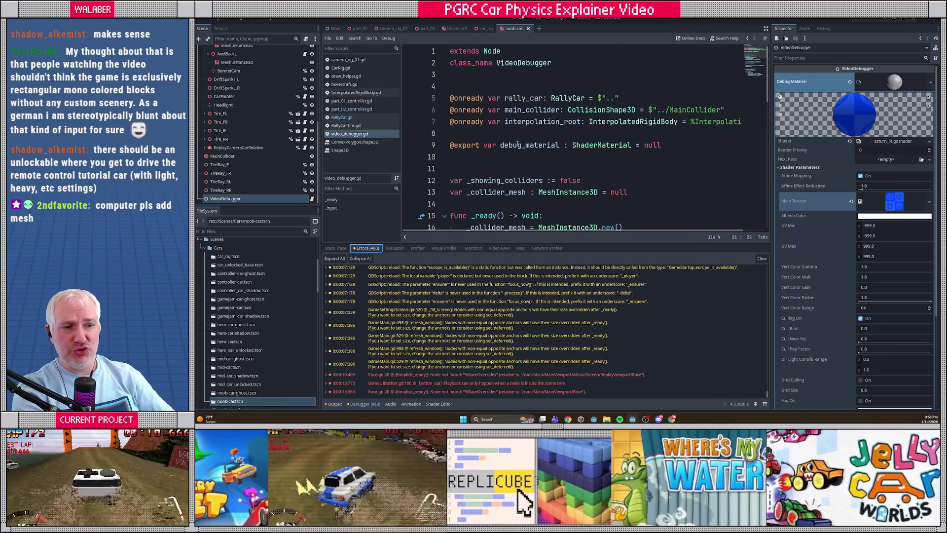
pyautogui.click(489, 82)
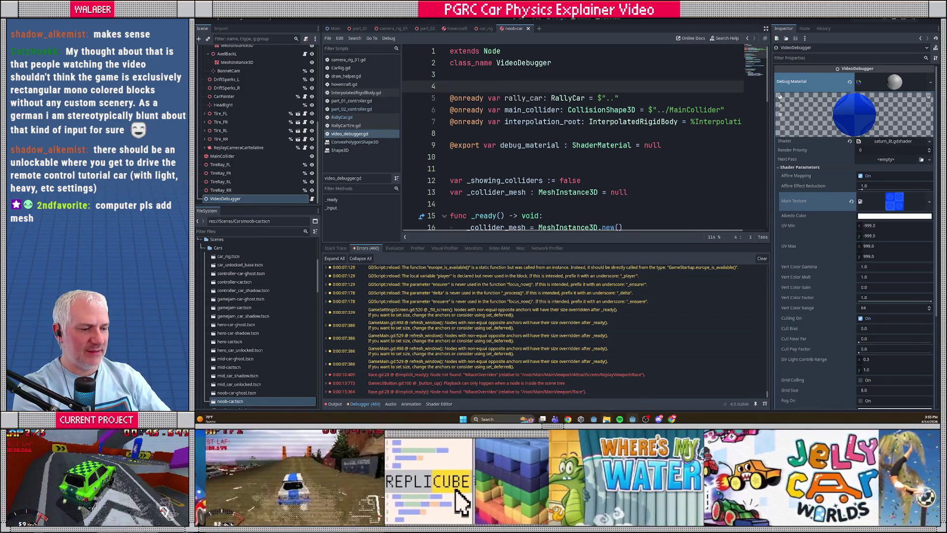
pyautogui.hotkey('alt', 'Tab')
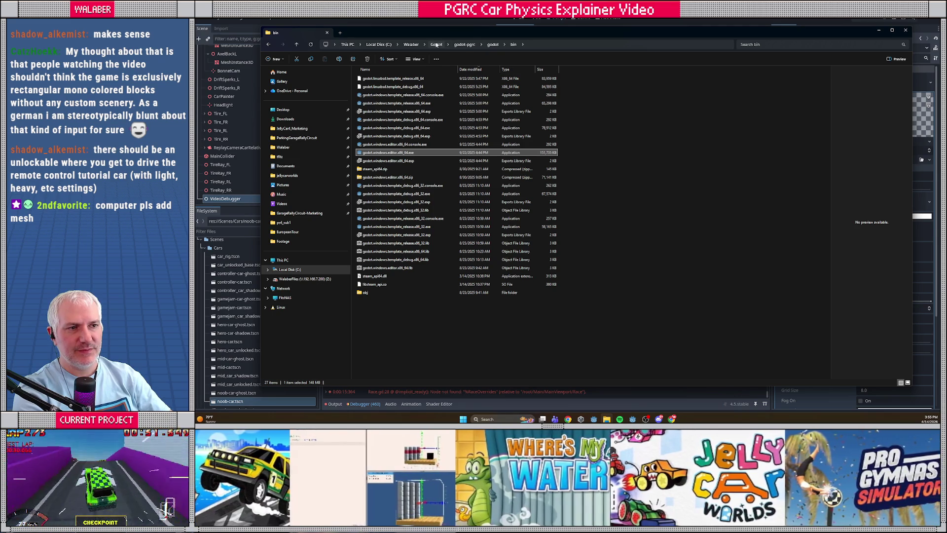
# Go up to the Godot folder, open Projects, then return to the Godot editor.
pyautogui.click(436, 45)
pyautogui.doubleClick(380, 97)
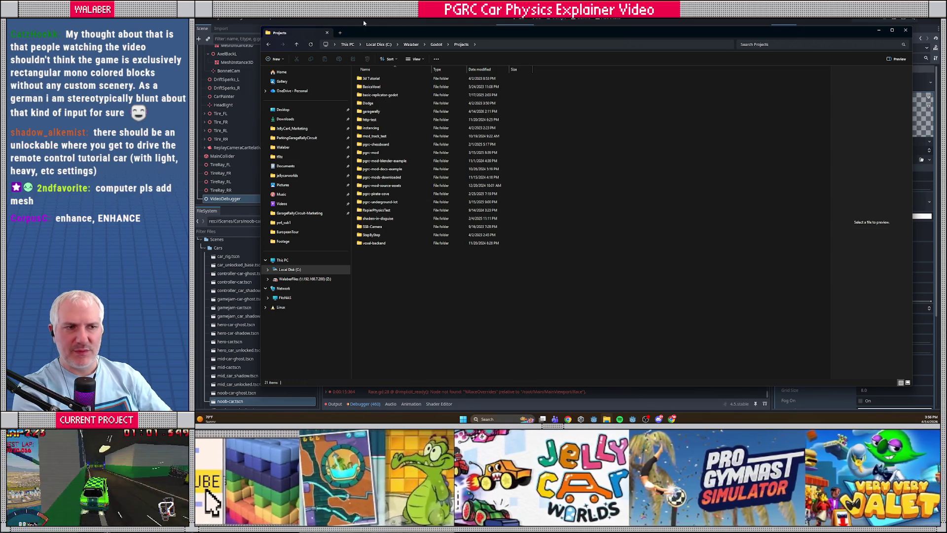
pyautogui.hotkey('alt', 'Tab')
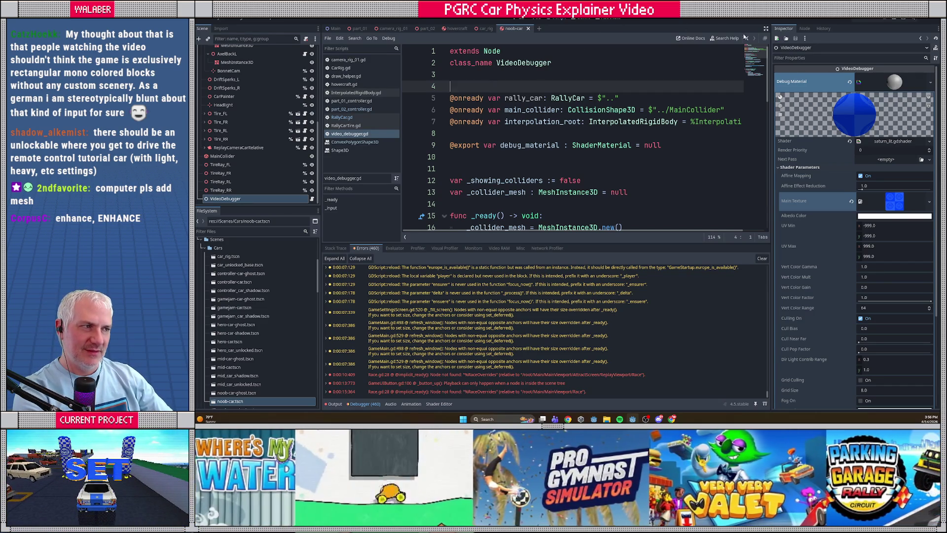
# Enter distraction-free mode and open the ConvexPolygonShape3D and Shape3D help pages.
pyautogui.click(766, 28)
pyautogui.scroll(-3, 358, 138)
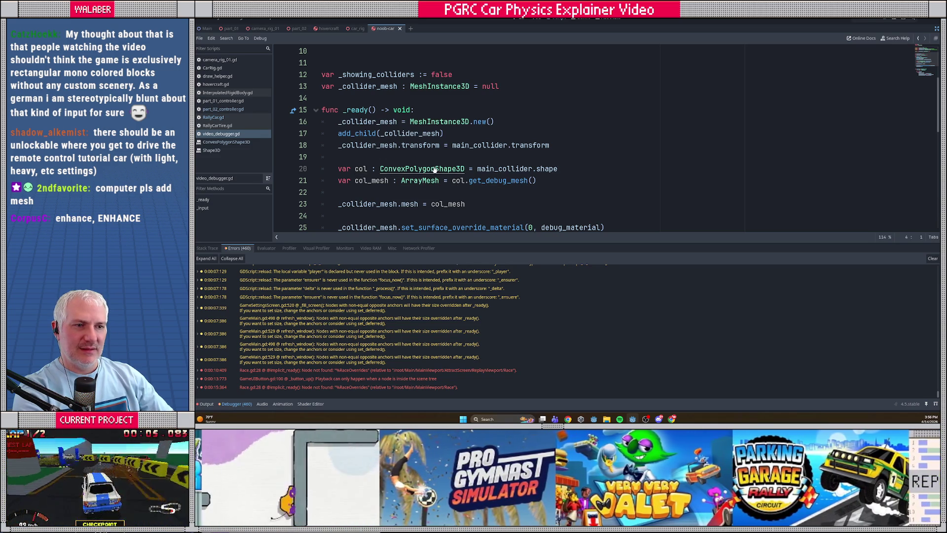
pyautogui.keyDown('ctrl'); pyautogui.click(434, 169); pyautogui.keyUp('ctrl')
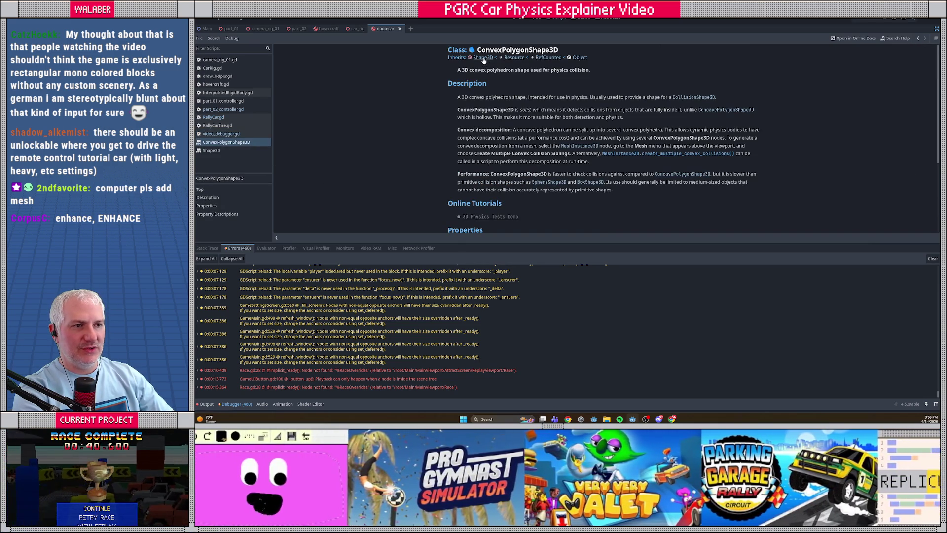
pyautogui.click(482, 58)
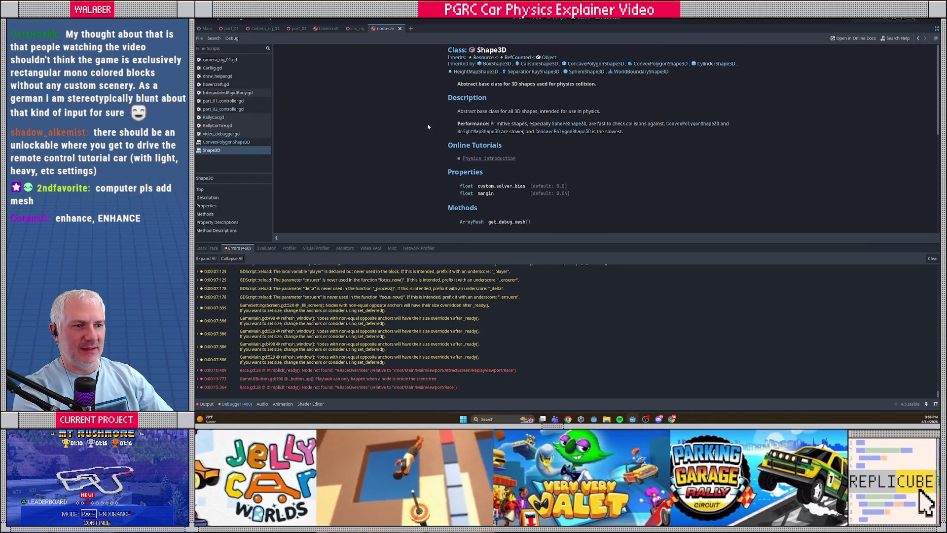
# Read the Shape3D get_debug_mesh docs, then go back through ConvexPolygonShape3D help to video_debugger.gd.
pyautogui.scroll(-5, 429, 126)
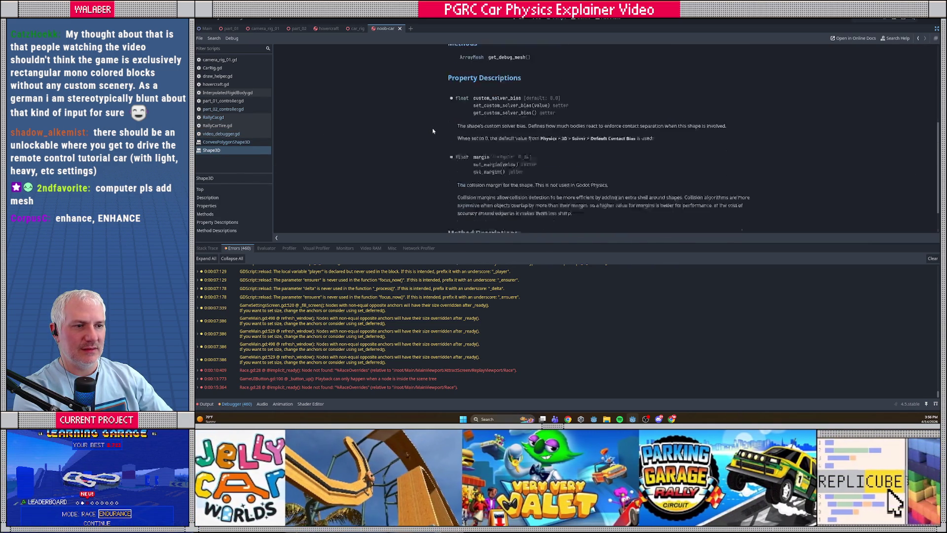
pyautogui.scroll(-2, 433, 131)
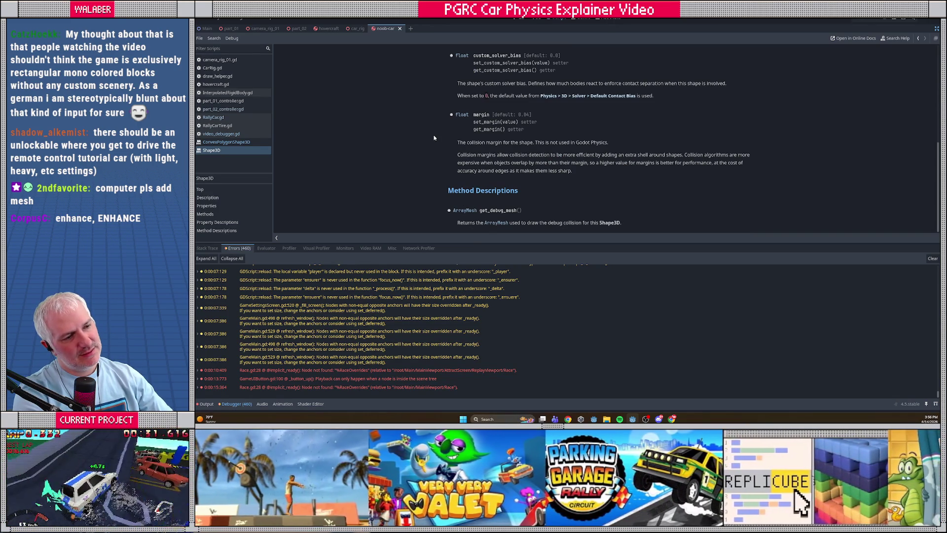
pyautogui.scroll(6, 434, 137)
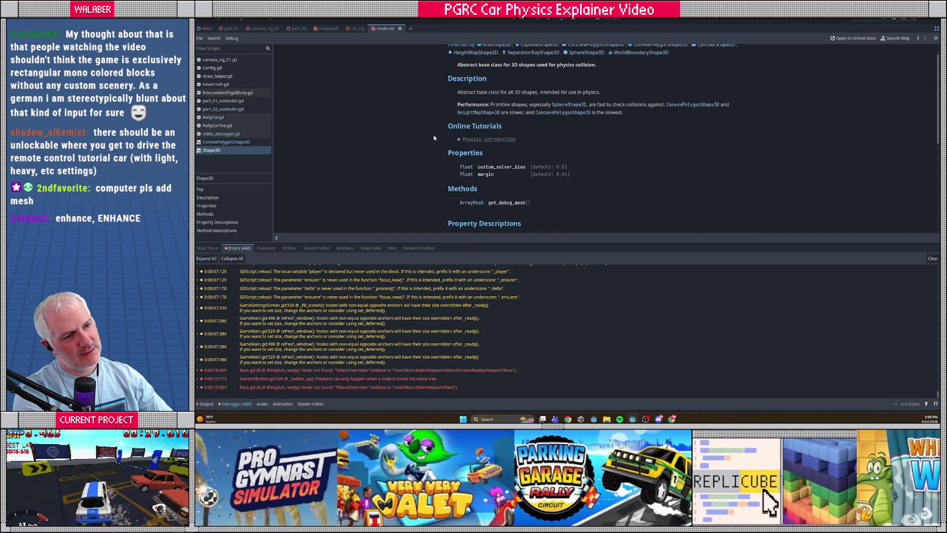
pyautogui.hotkey('alt', 'Left')
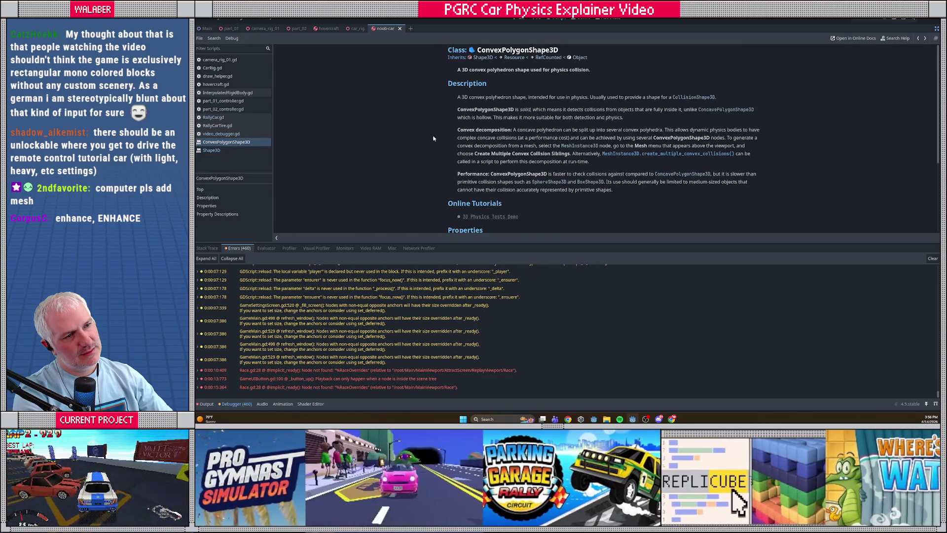
pyautogui.scroll(-4, 434, 138)
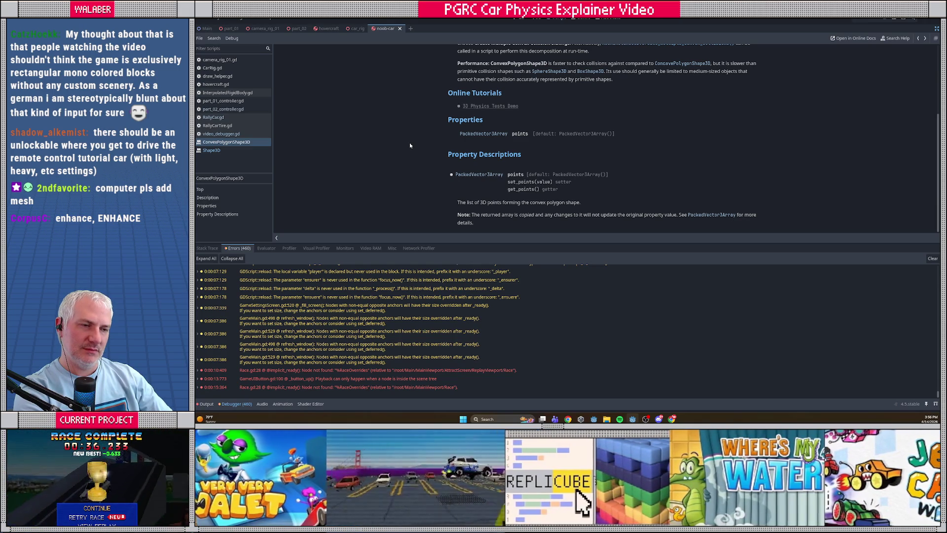
pyautogui.hotkey('alt', 'Left')
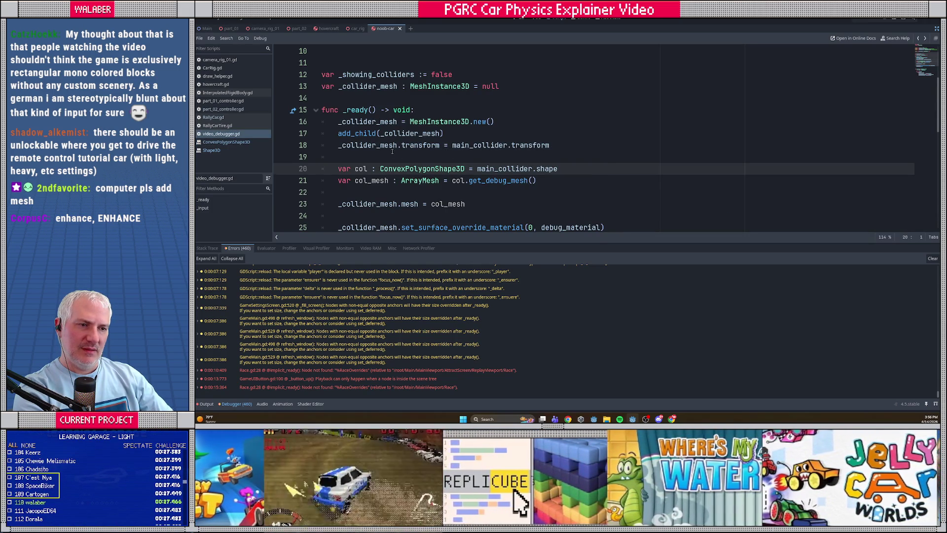
# Run the game with F5 and stop it right away.
pyautogui.click(392, 153)
pyautogui.scroll(-1, 424, 136)
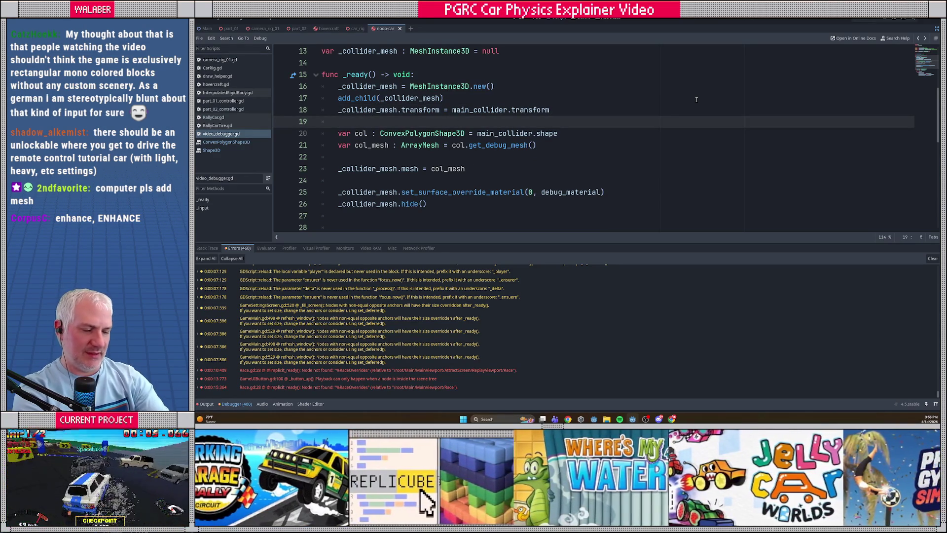
pyautogui.press('F5')
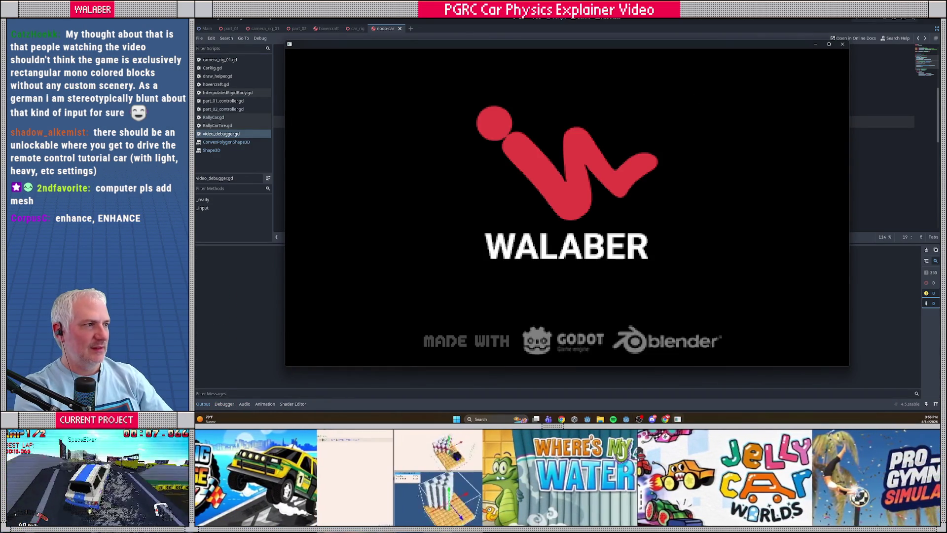
pyautogui.press('F8')
# Restore the side docks, switch to the car's 3D view, and test-run the game again.
pyautogui.click(936, 28)
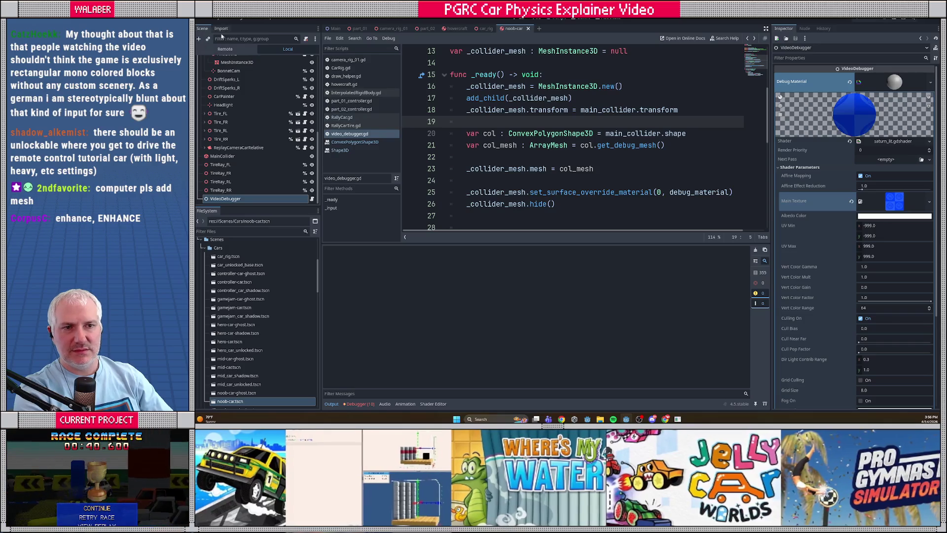
pyautogui.click(541, 19)
pyautogui.press('F5')
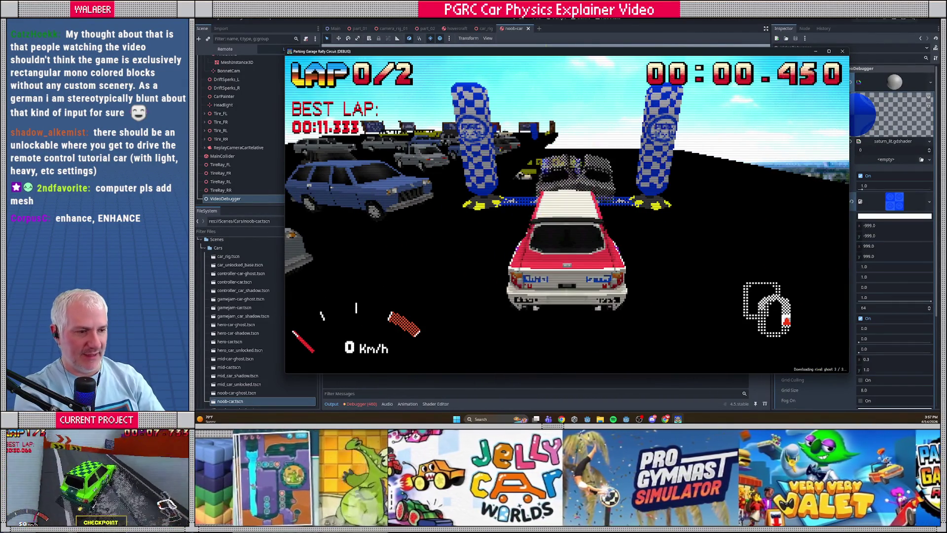
pyautogui.press('F8')
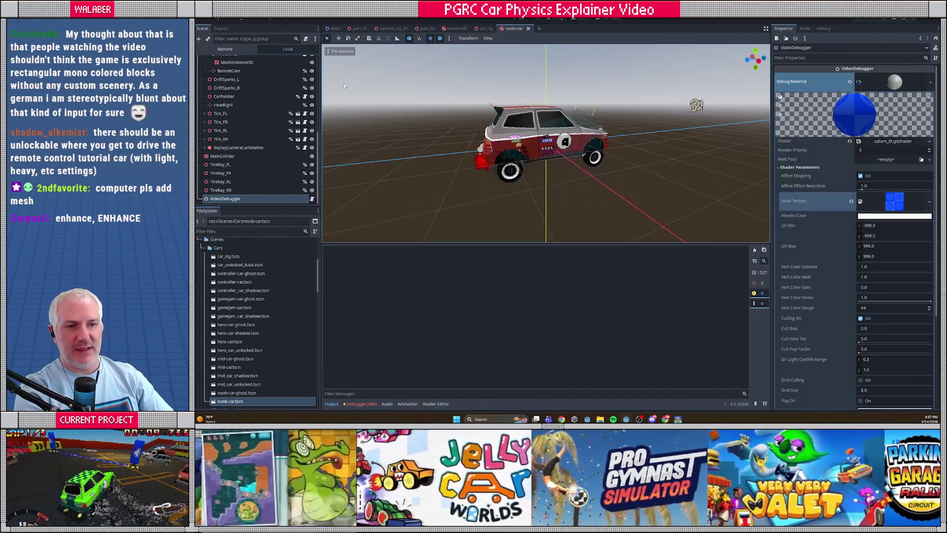
# Expand the Remote tree down to RallyCar > VideoDebugger and inspect its mesh child.
pyautogui.click(225, 49)
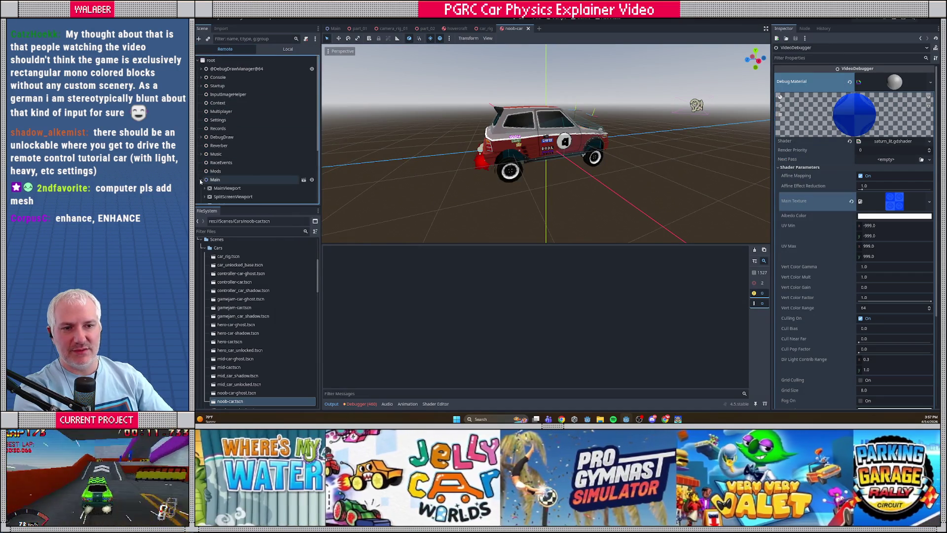
pyautogui.scroll(-2, 205, 175)
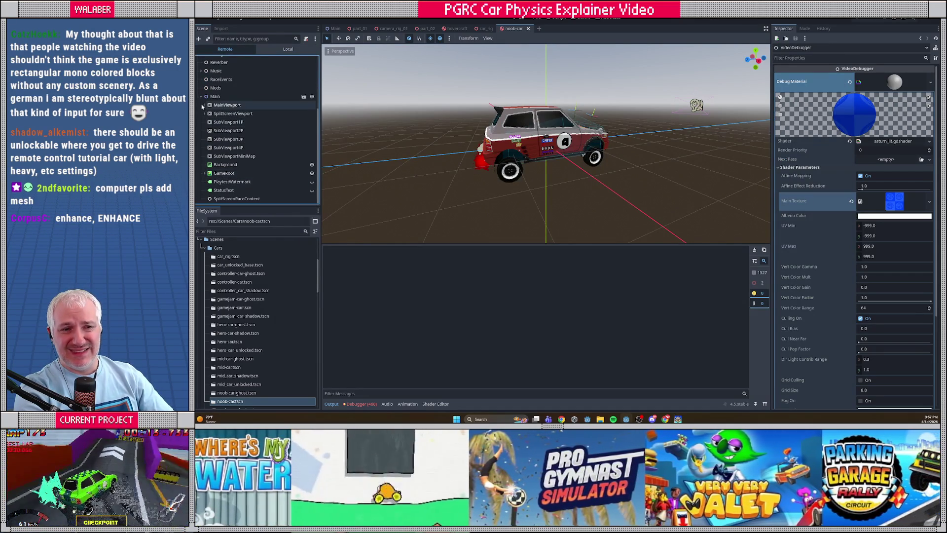
pyautogui.click(204, 105)
pyautogui.click(208, 113)
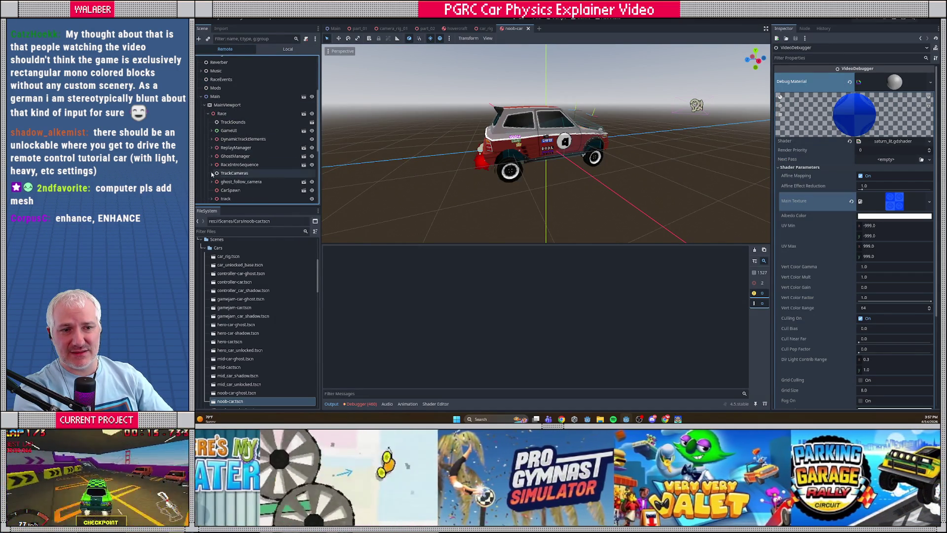
pyautogui.scroll(-4, 217, 177)
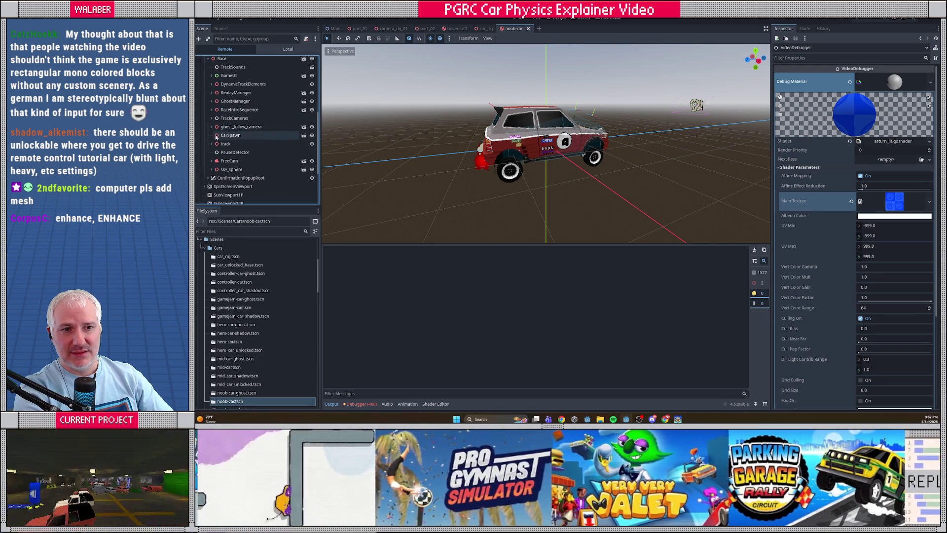
pyautogui.click(212, 84)
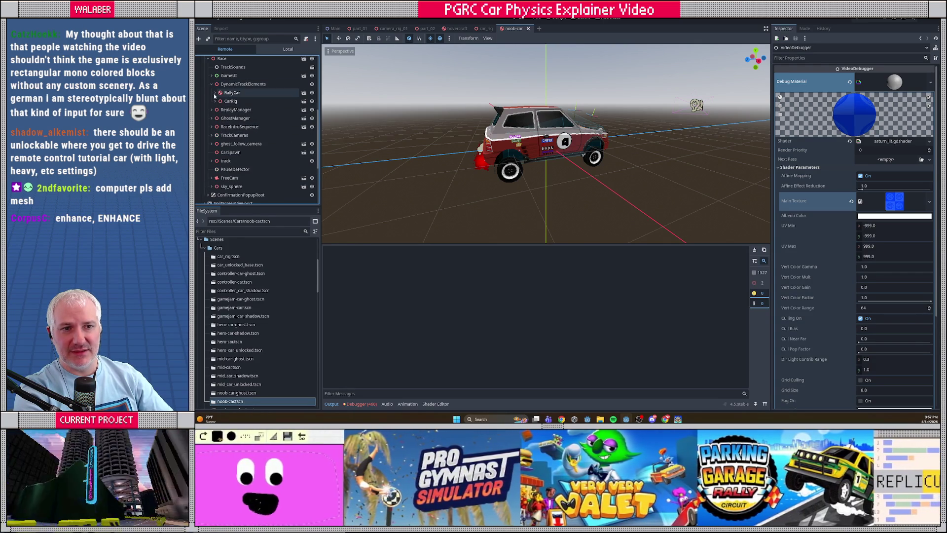
pyautogui.click(217, 93)
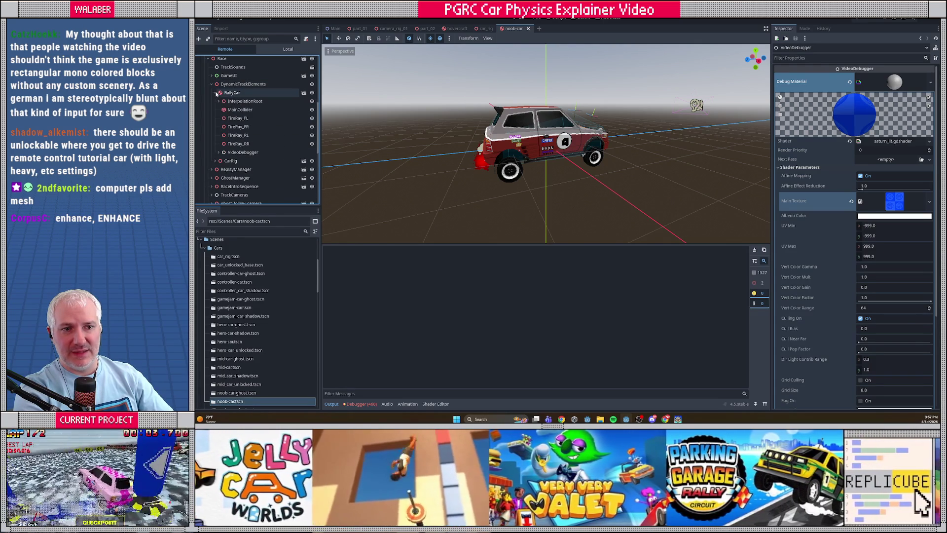
pyautogui.click(220, 152)
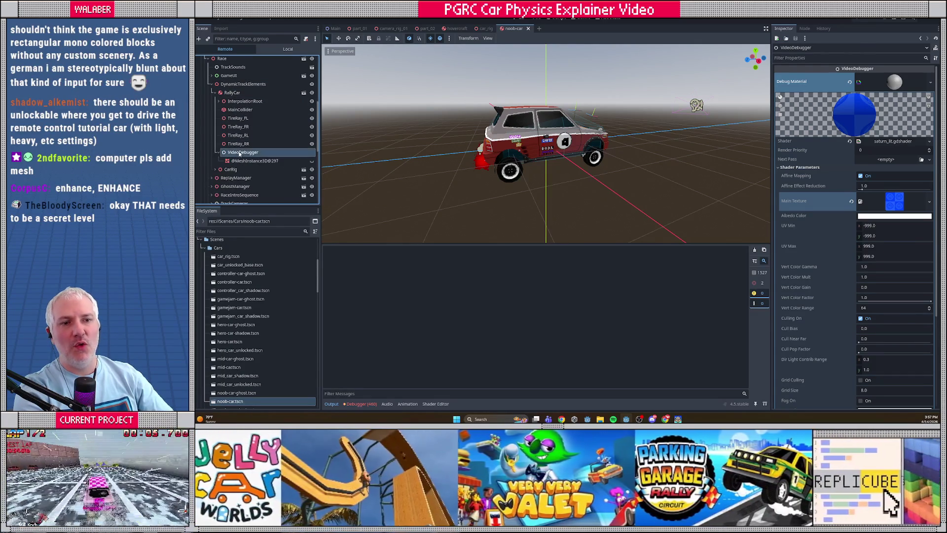
pyautogui.click(232, 153)
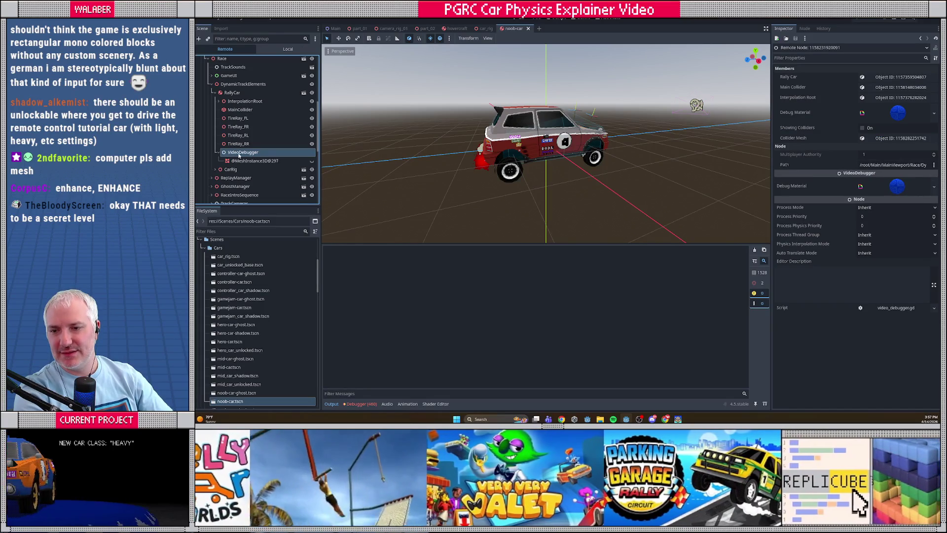
# Stop the game and paste rally_car in front of the add_child call on line 17.
pyautogui.click(874, 19)
pyautogui.click(555, 20)
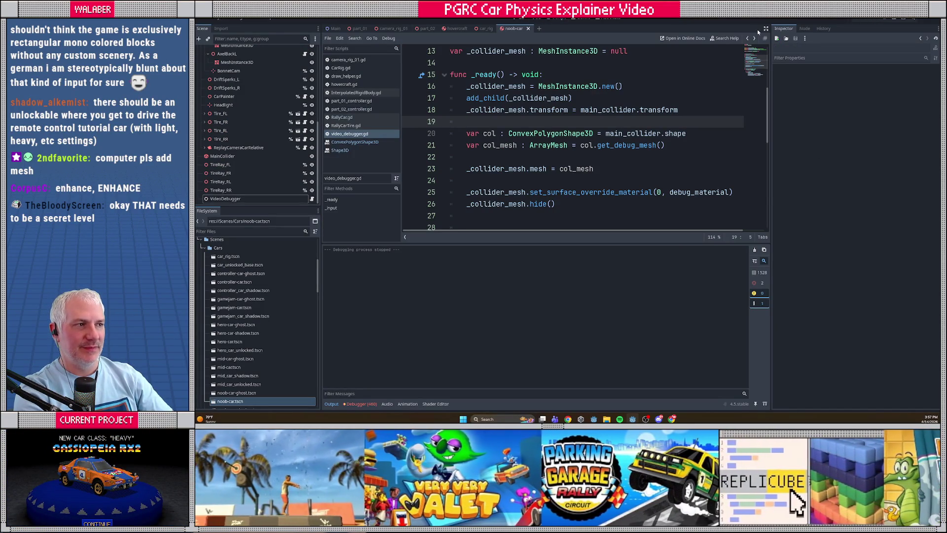
pyautogui.click(766, 28)
pyautogui.click(352, 97)
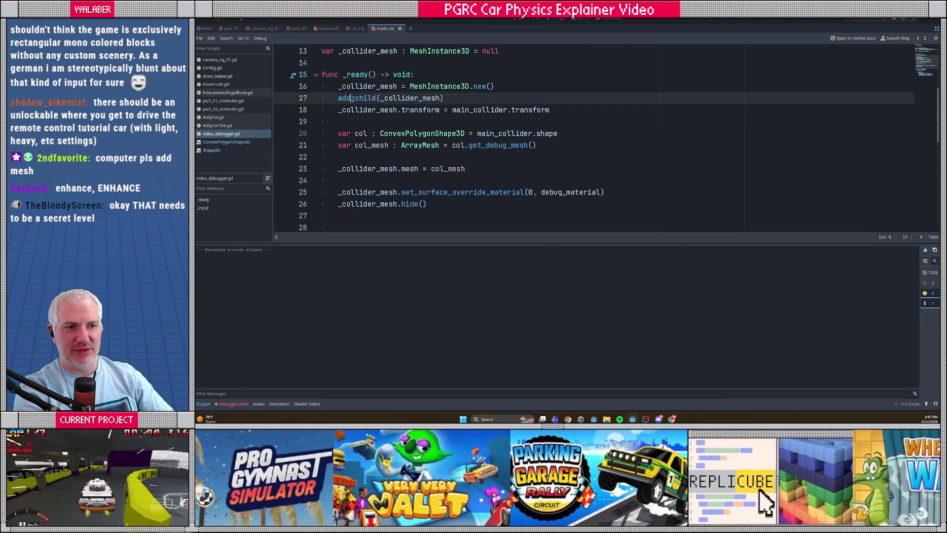
pyautogui.scroll(4, 338, 99)
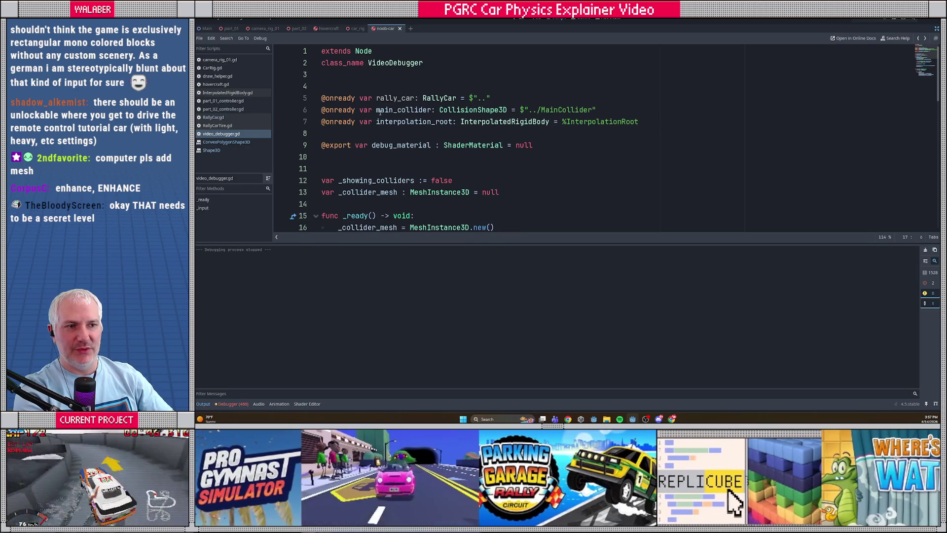
pyautogui.doubleClick(390, 98)
pyautogui.hotkey('ctrl', 'c')
pyautogui.scroll(-3, 352, 155)
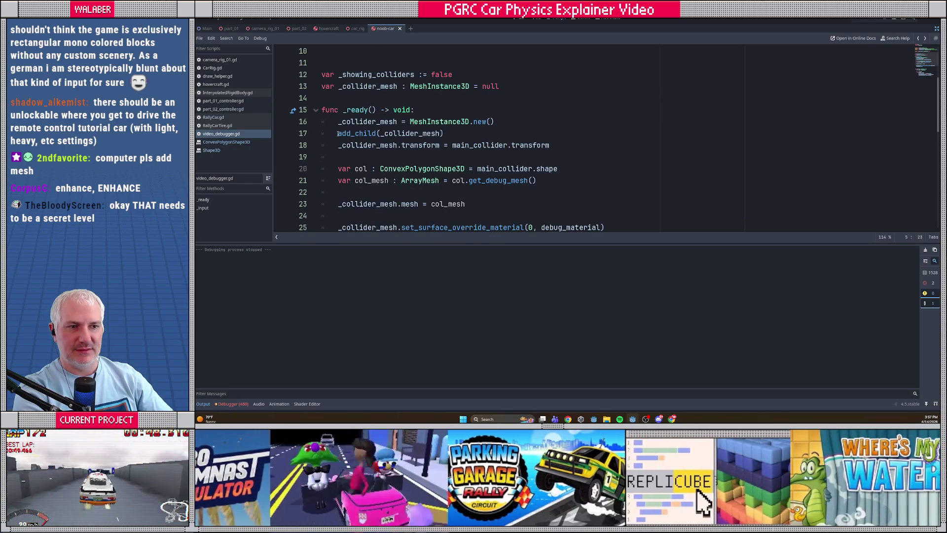
pyautogui.click(339, 133)
pyautogui.hotkey('ctrl', 'v')
# Finish rally_car.add_child with the dot, dismiss autocomplete, and run the project with F5.
pyautogui.write('.')
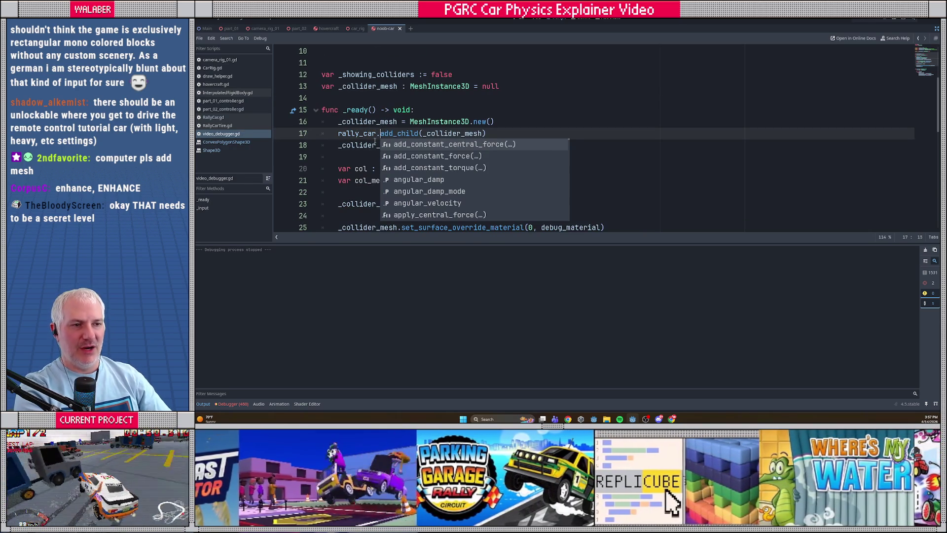
pyautogui.click(413, 101)
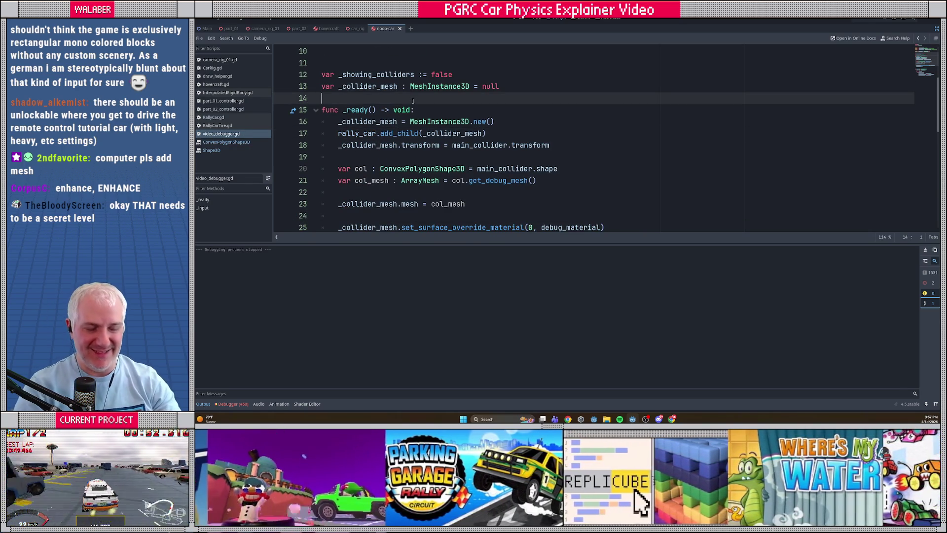
pyautogui.press('F5')
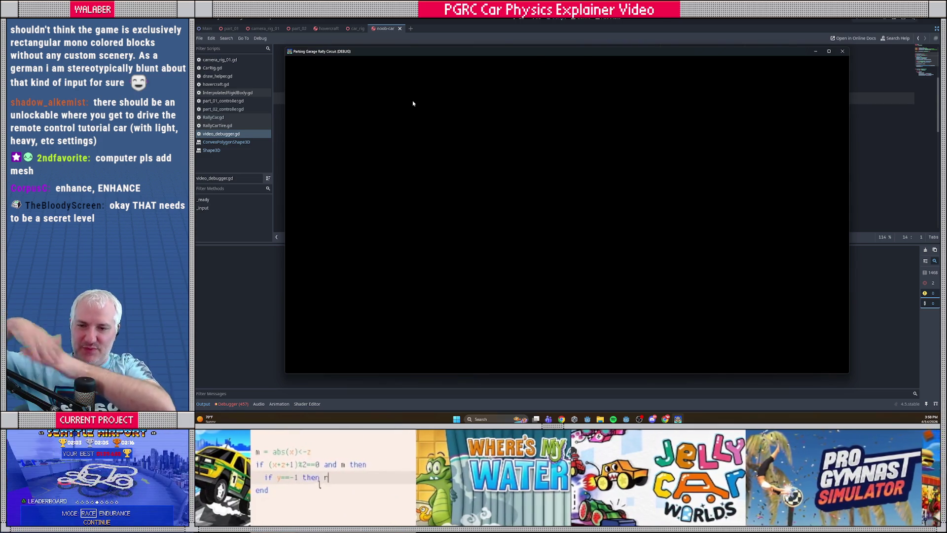
# Skip the demo, pick the red-and-white car and track, drive briefly, then quit with Escape.
pyautogui.press('Return')
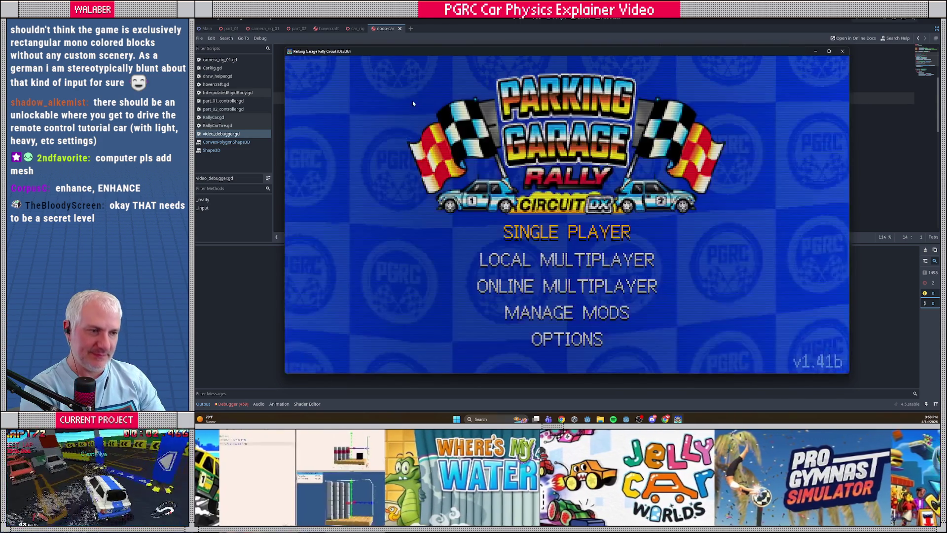
pyautogui.press('Return')
pyautogui.press('Return')
pyautogui.press('Return')
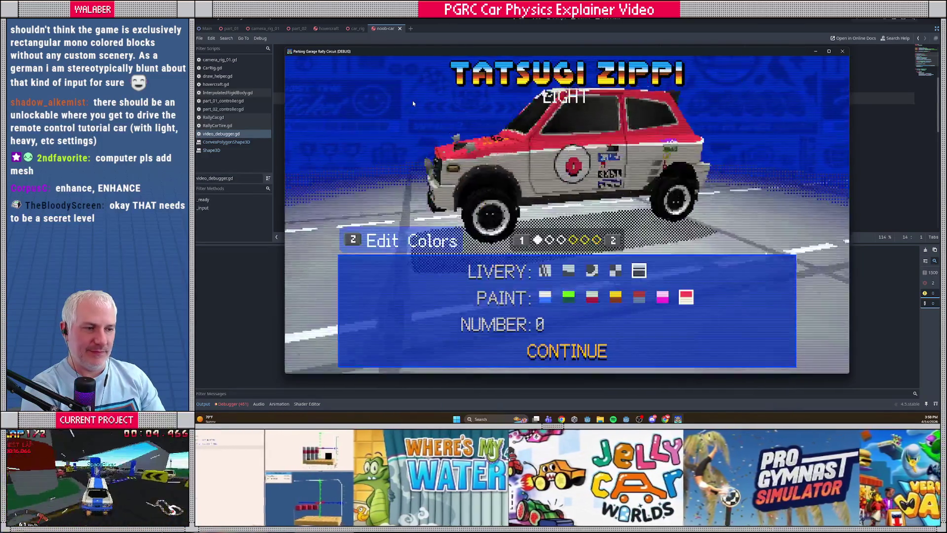
pyautogui.press('Return')
pyautogui.press('Right')
pyautogui.press('Return')
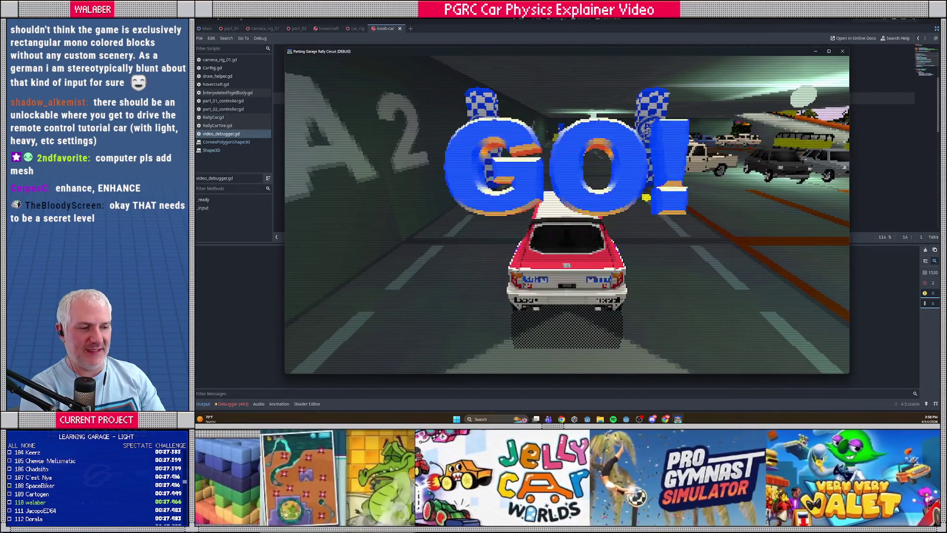
pyautogui.press('Up')
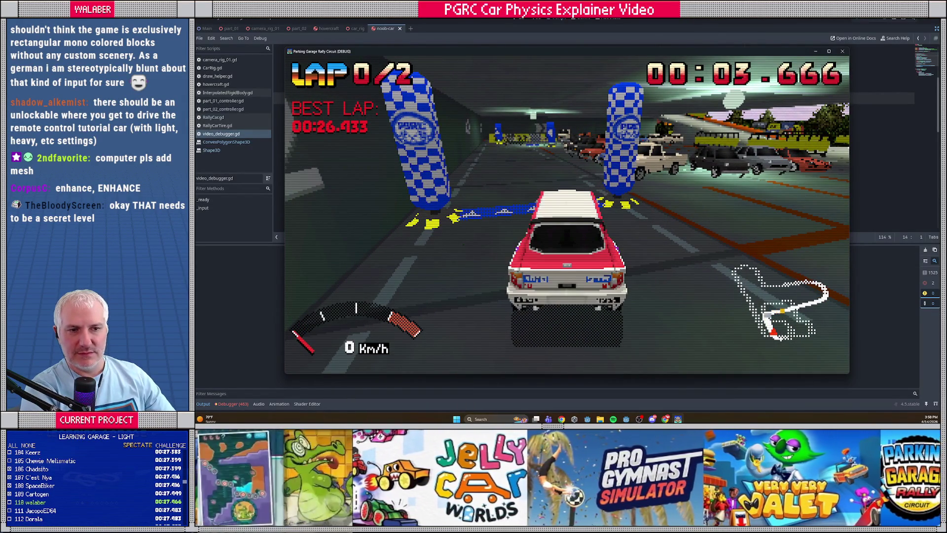
pyautogui.press('Escape')
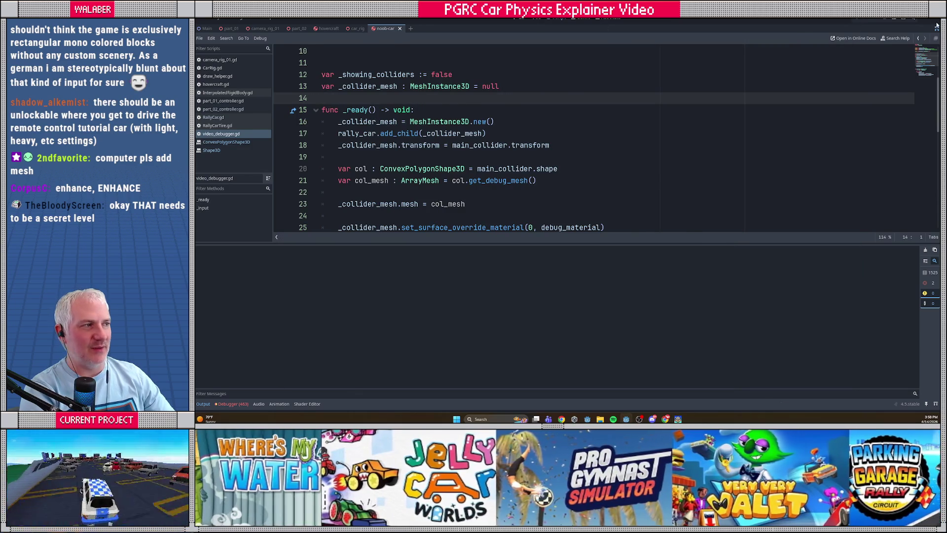
# Bring the docks back and expand the Race node in the running game's live scene tree.
pyautogui.click(938, 28)
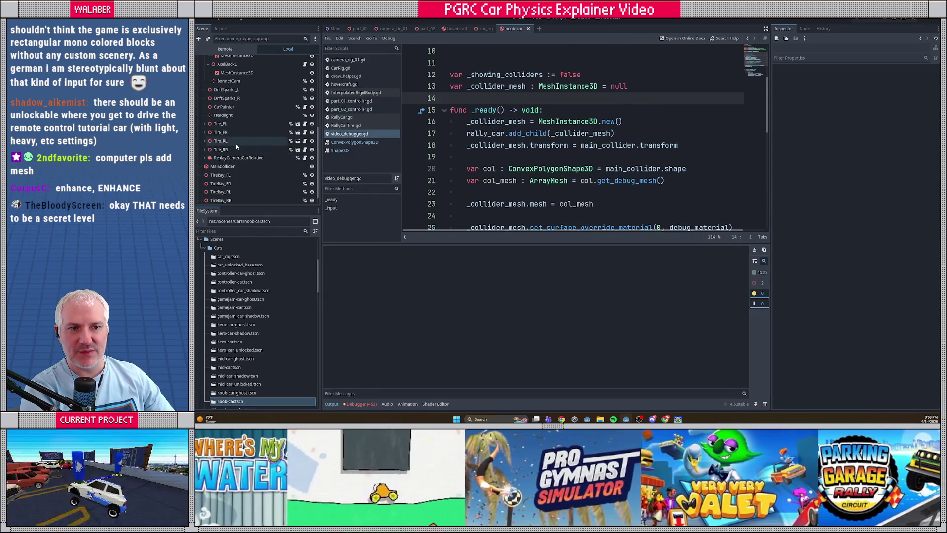
pyautogui.scroll(5, 236, 144)
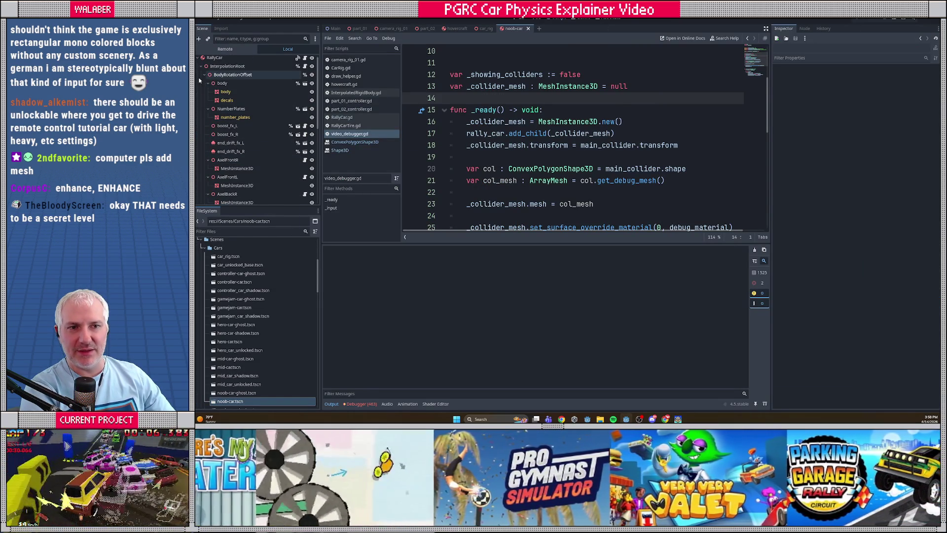
pyautogui.click(225, 49)
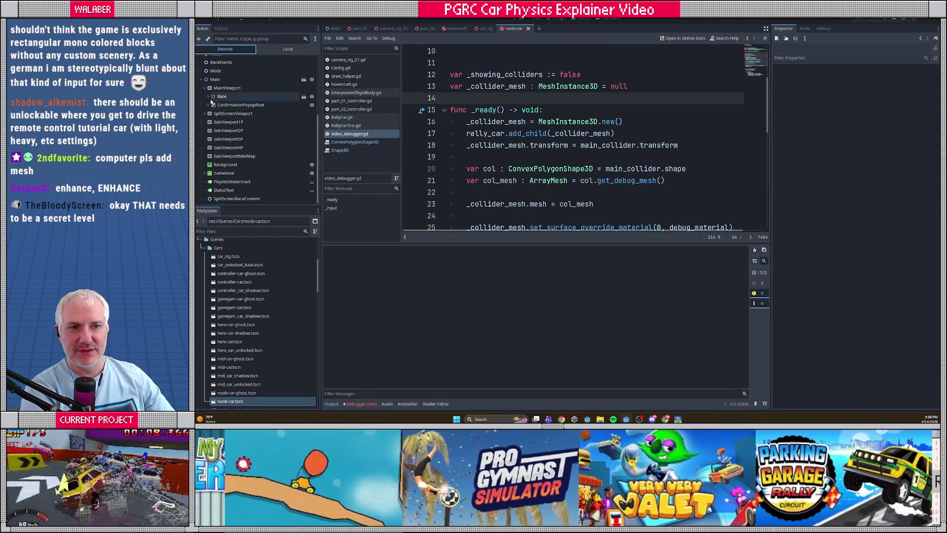
pyautogui.click(209, 97)
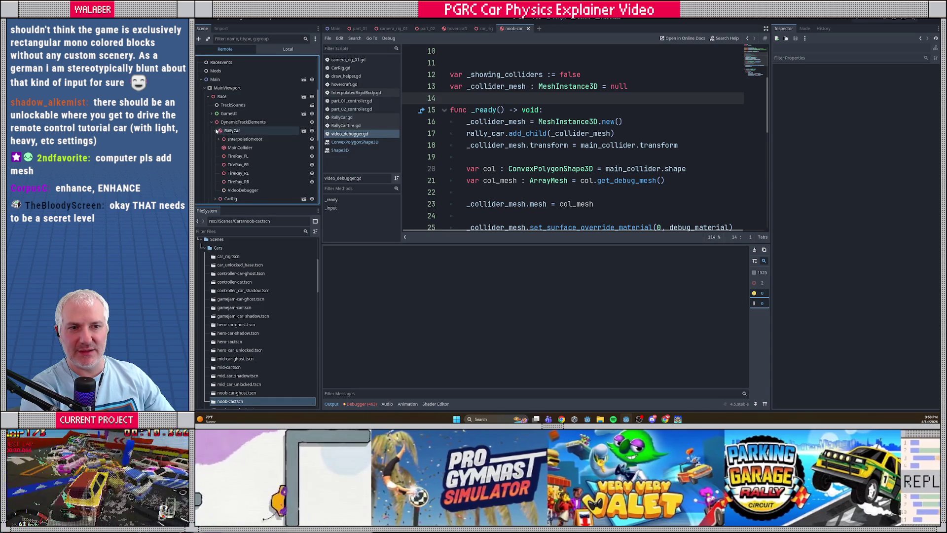
pyautogui.scroll(-3, 217, 130)
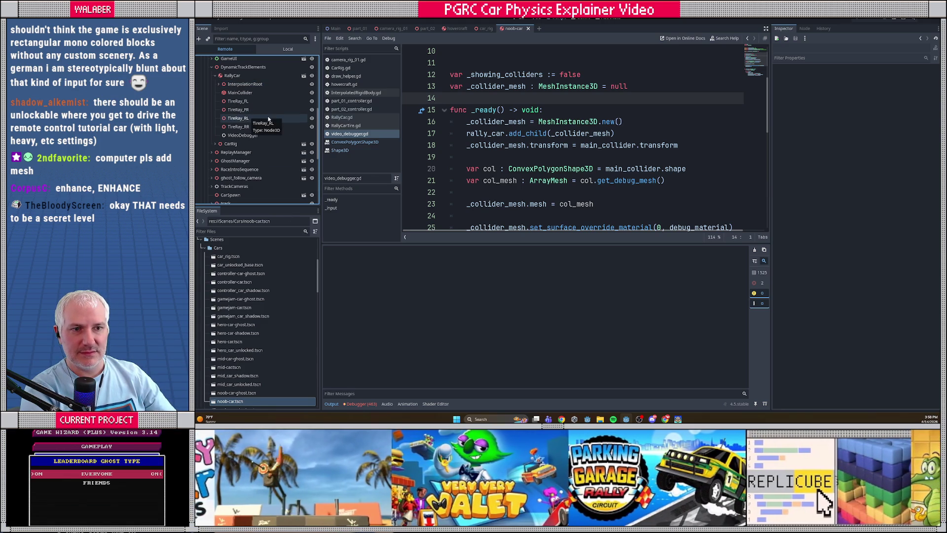
# Jump to the video_debugger.gd:17 add_child error, stop the game, and select _ready with docks hidden.
pyautogui.click(360, 403)
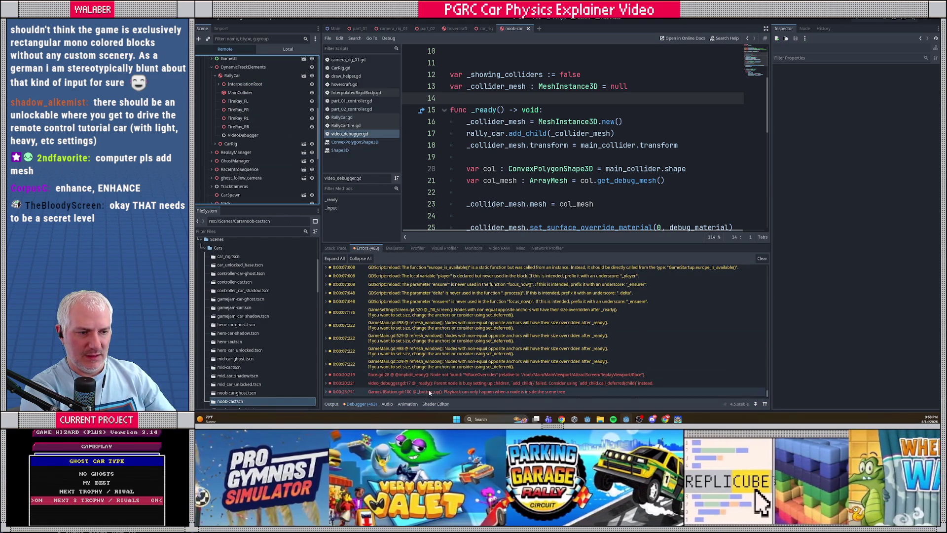
pyautogui.click(440, 383)
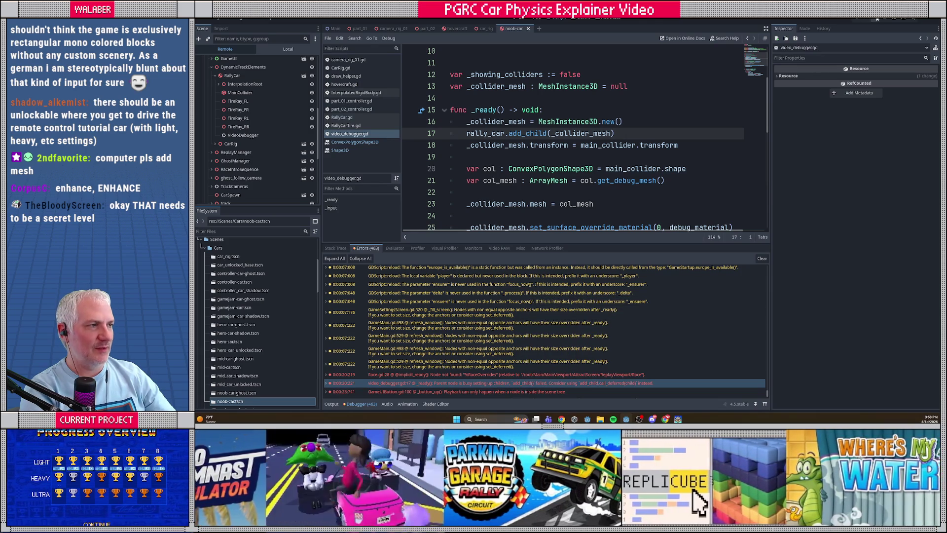
pyautogui.click(878, 18)
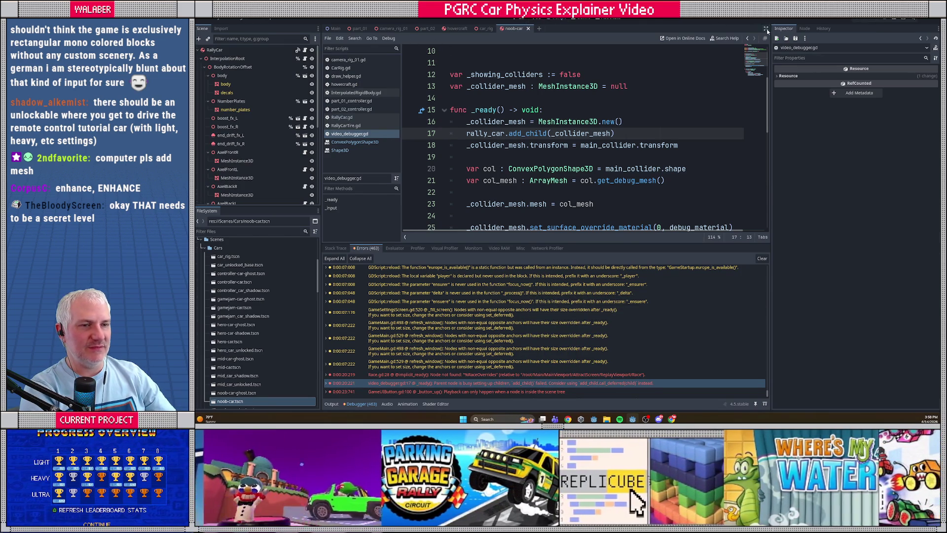
pyautogui.click(766, 29)
pyautogui.doubleClick(355, 110)
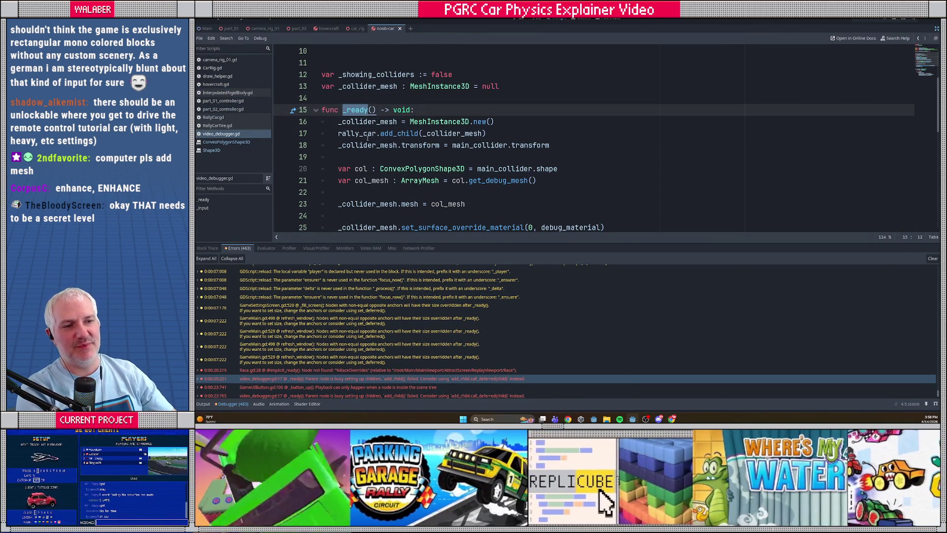
# Insert a _setup_collision_mesh.call_deferred() call as the first line of _ready.
pyautogui.scroll(3, 371, 138)
pyautogui.scroll(-3, 371, 138)
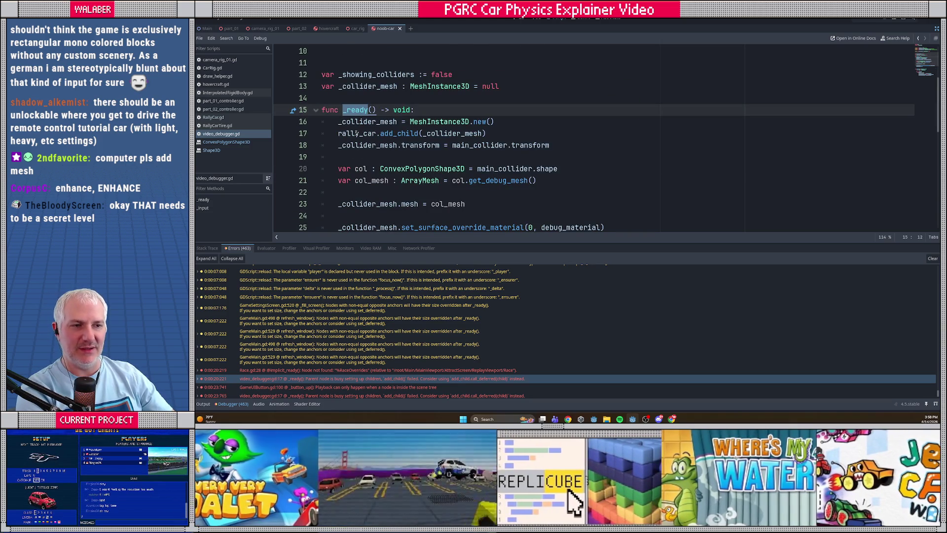
pyautogui.click(356, 133)
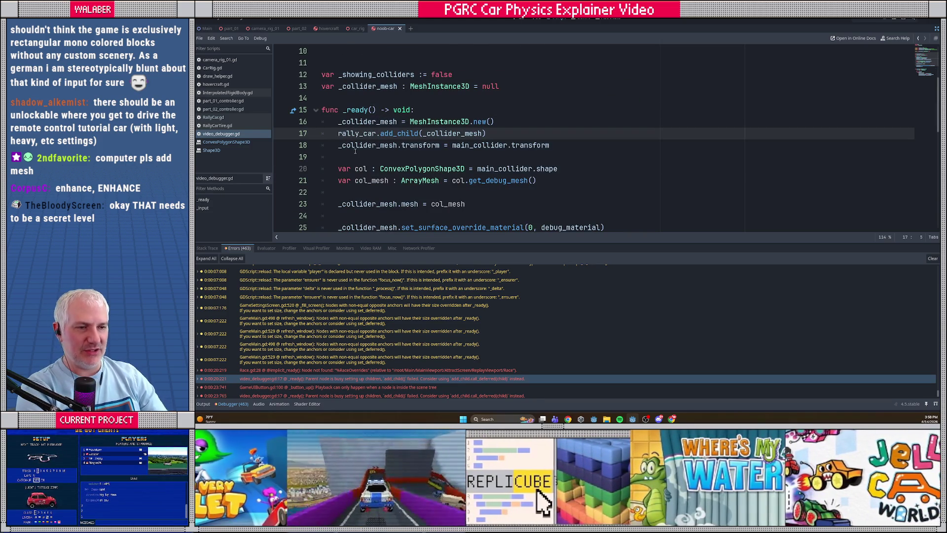
pyautogui.hotkey('shift', 'End')
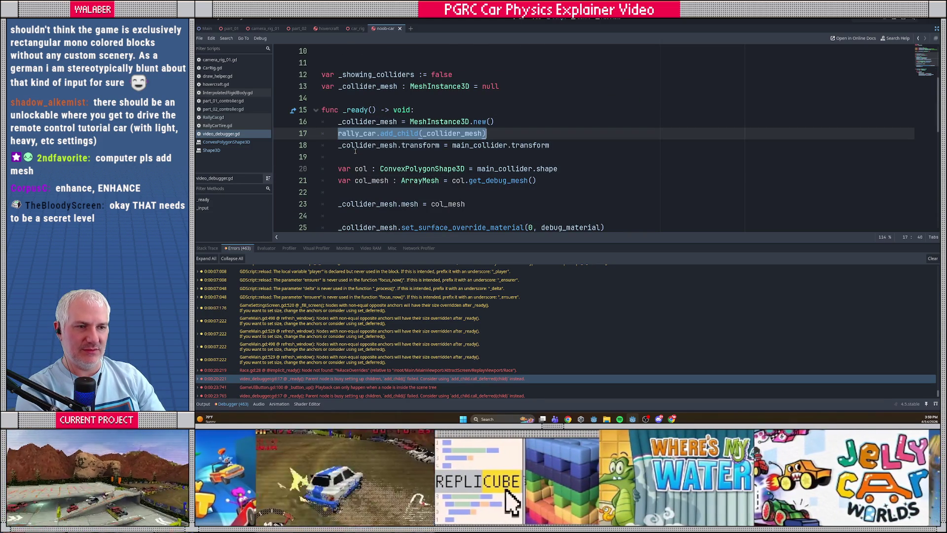
pyautogui.press('Up')
pyautogui.press('Up')
pyautogui.press('Return')
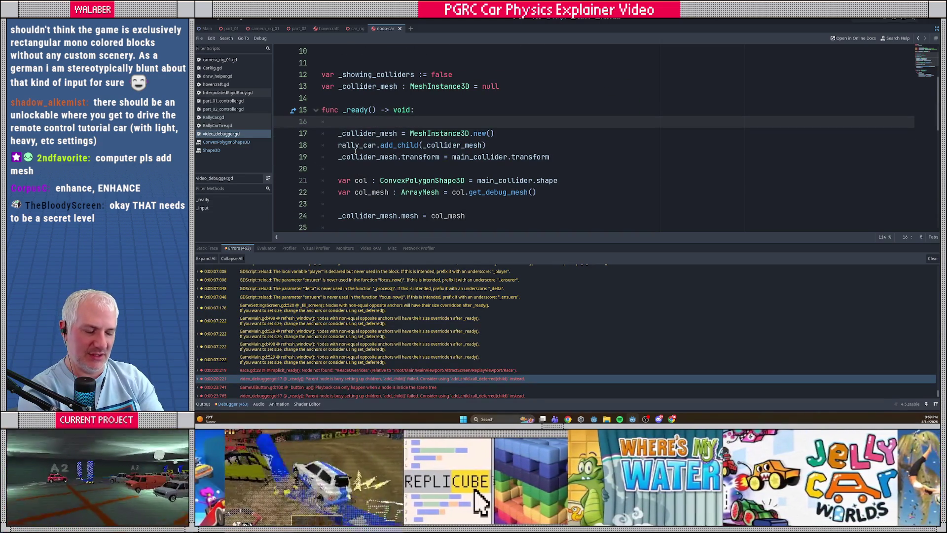
pyautogui.write('setup_')
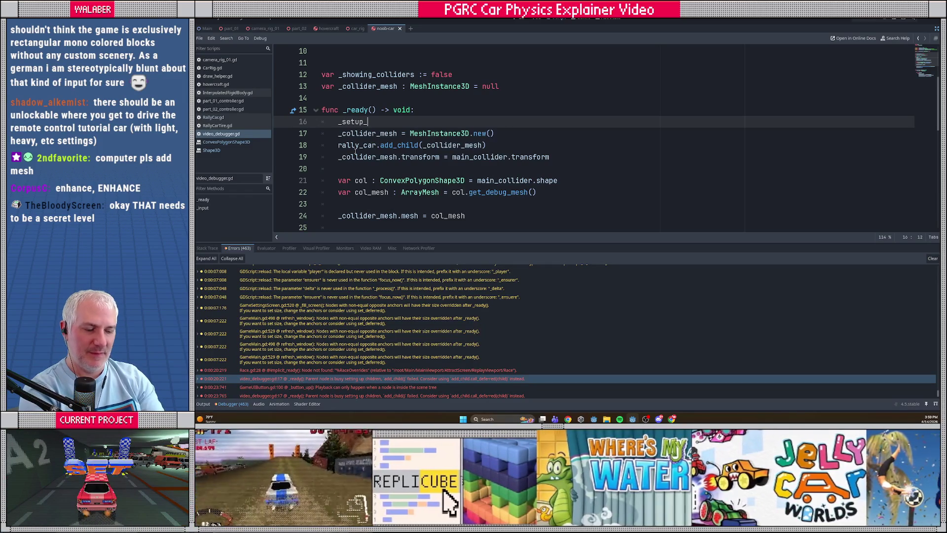
pyautogui.write('collision_mesh.call')
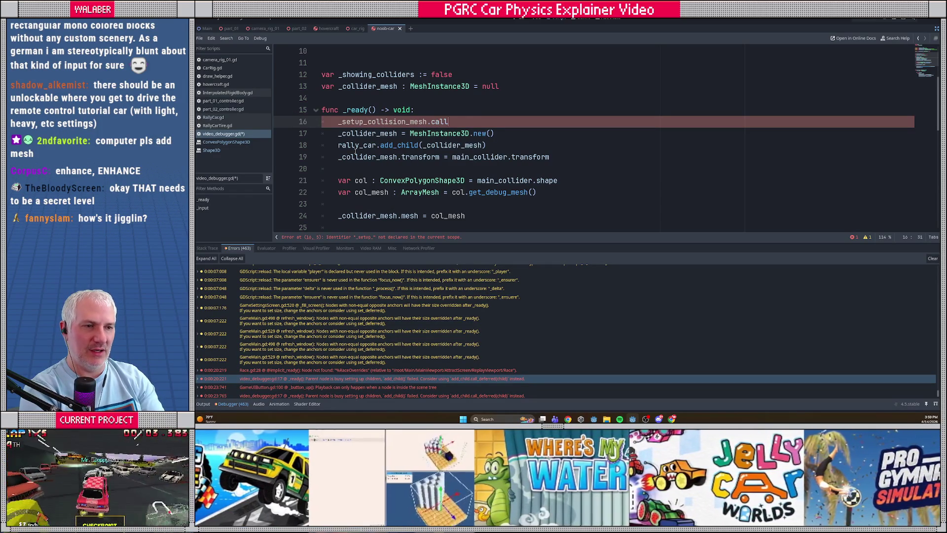
pyautogui.press('BackSpace')
pyautogui.press('BackSpace')
pyautogui.write('deferred')
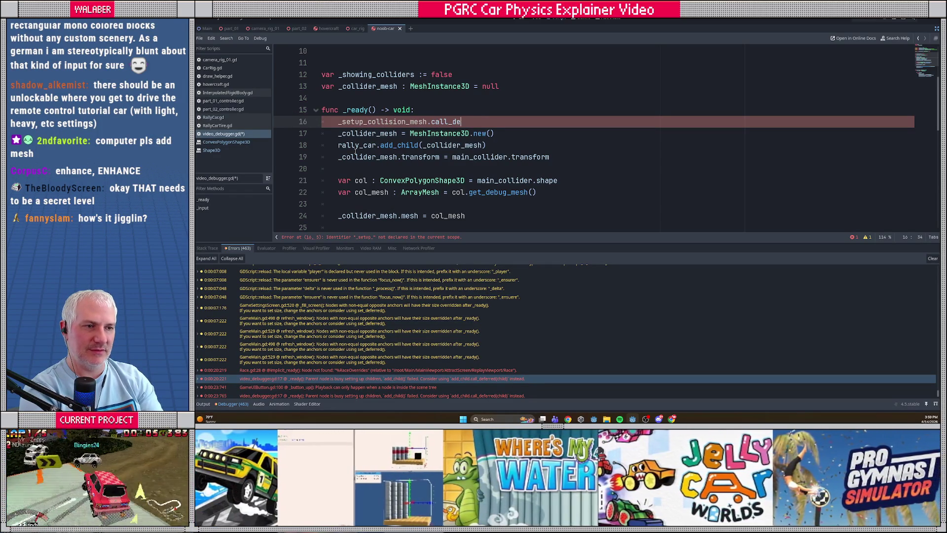
pyautogui.press('Return')
pyautogui.press('Return')
pyautogui.press('Return')
# Declare func _setup_collision_mesh() -> void: above the old mesh-building code and run the game.
pyautogui.press('BackSpace')
pyautogui.write('func _setup_collision_mesh() -> void:')
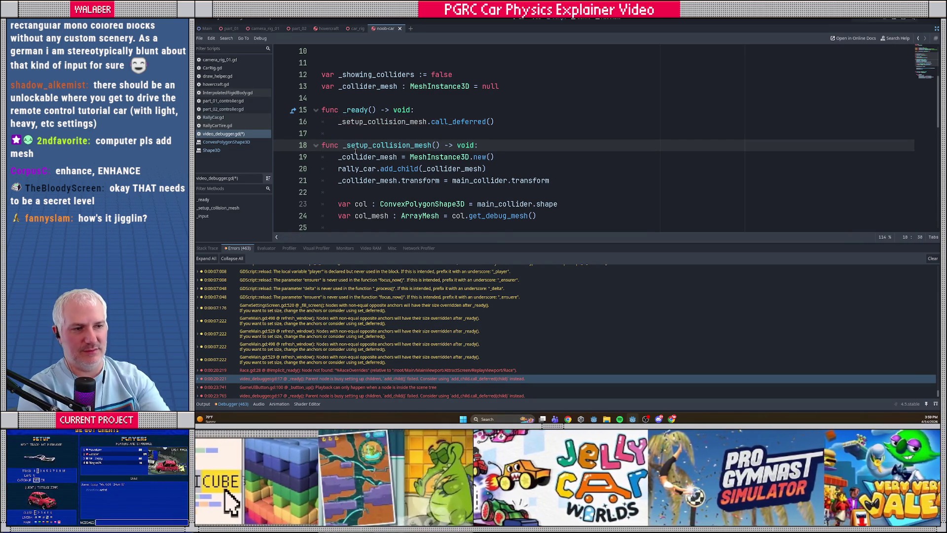
pyautogui.press('F5')
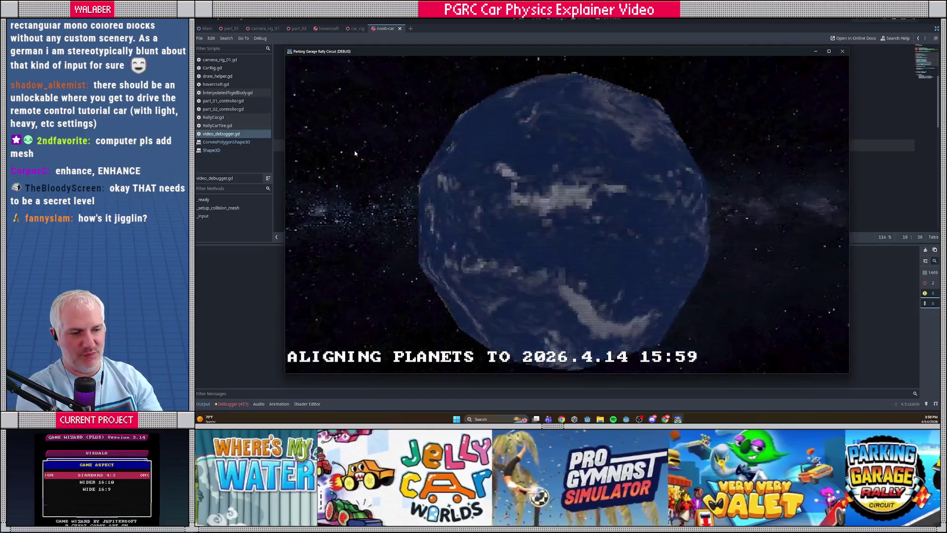
# Go through the main menu and car selection to start a race on Naples Cave Park.
pyautogui.press('Return')
pyautogui.press('Return')
pyautogui.press('Right')
pyautogui.press('Return')
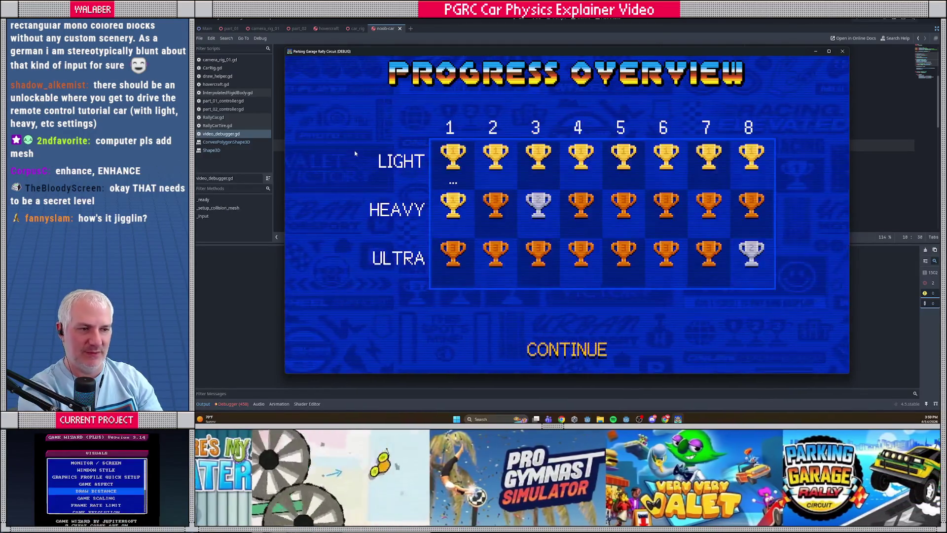
pyautogui.press('Return')
pyautogui.press('Return')
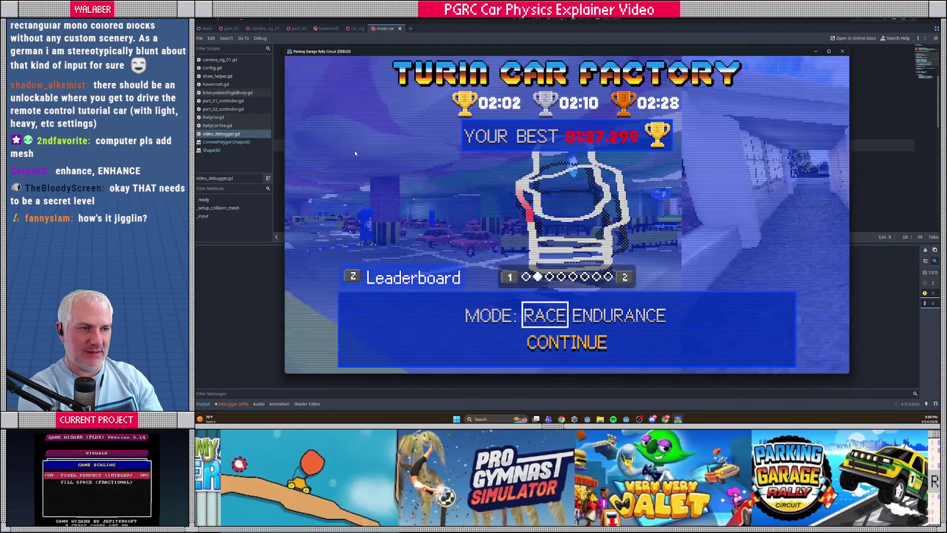
pyautogui.press('Right')
pyautogui.press('Right')
pyautogui.press('Right')
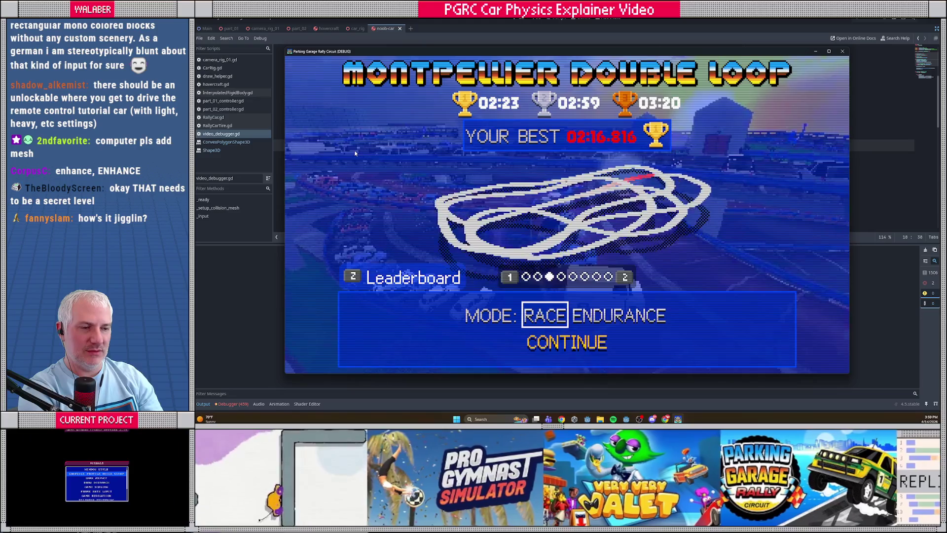
pyautogui.press('Return')
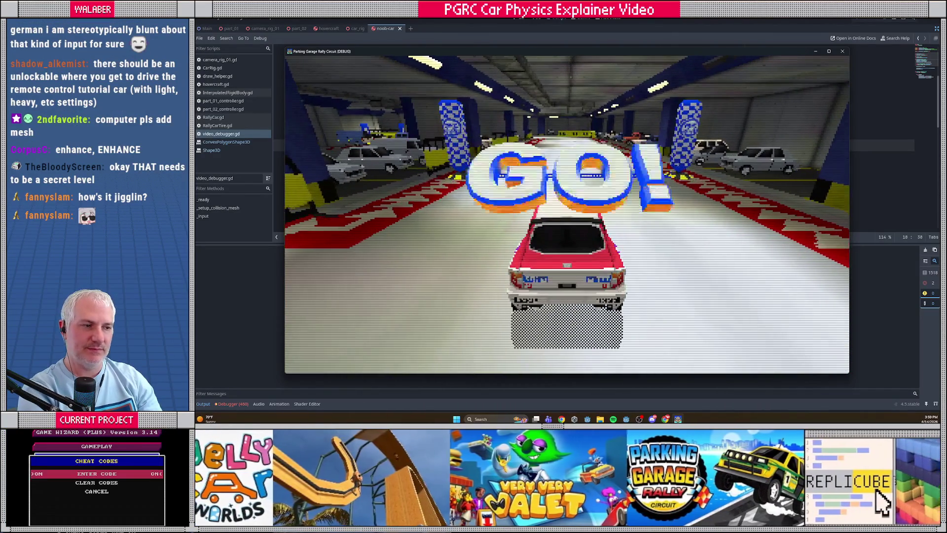
# Drive through the chevron-wall corner with the wireframe collider visible, pause, and stop the game.
pyautogui.press('Up')
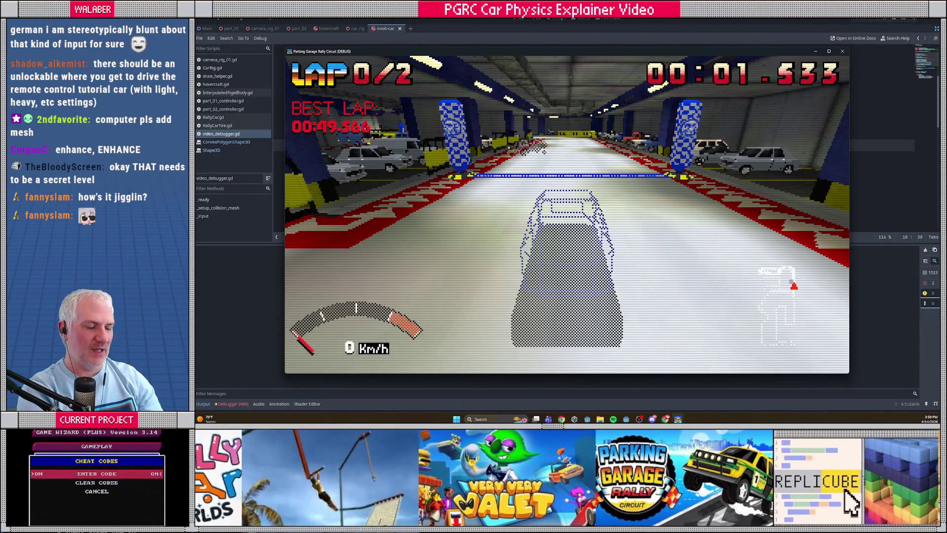
pyautogui.press('Left')
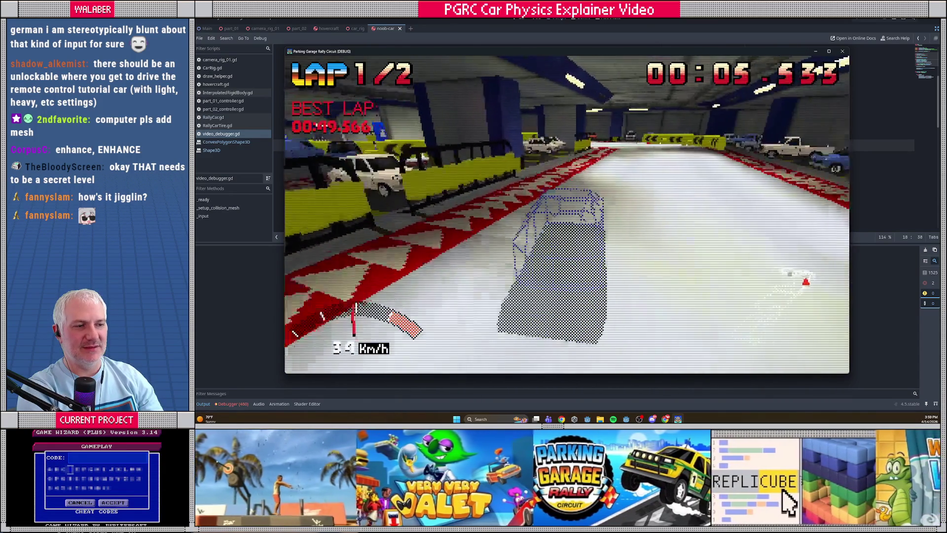
pyautogui.press('Left')
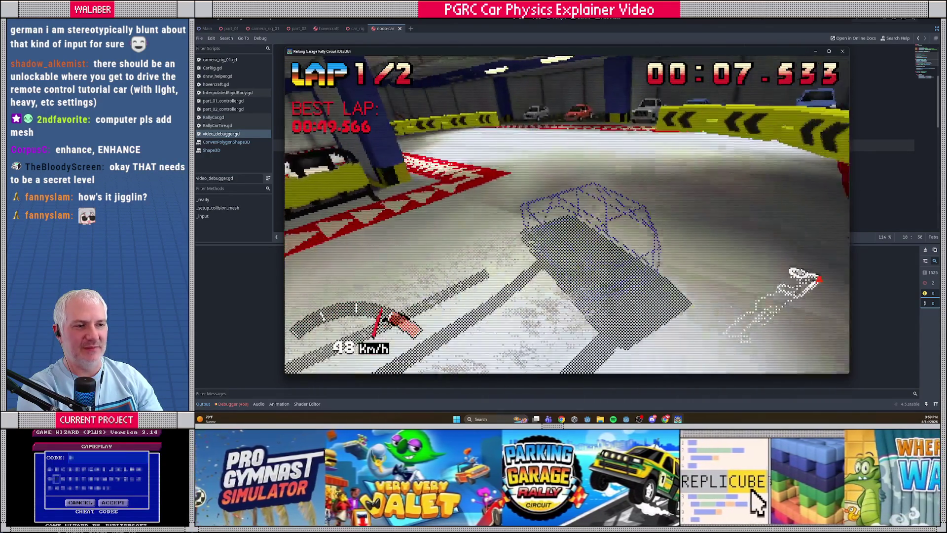
pyautogui.press('Right')
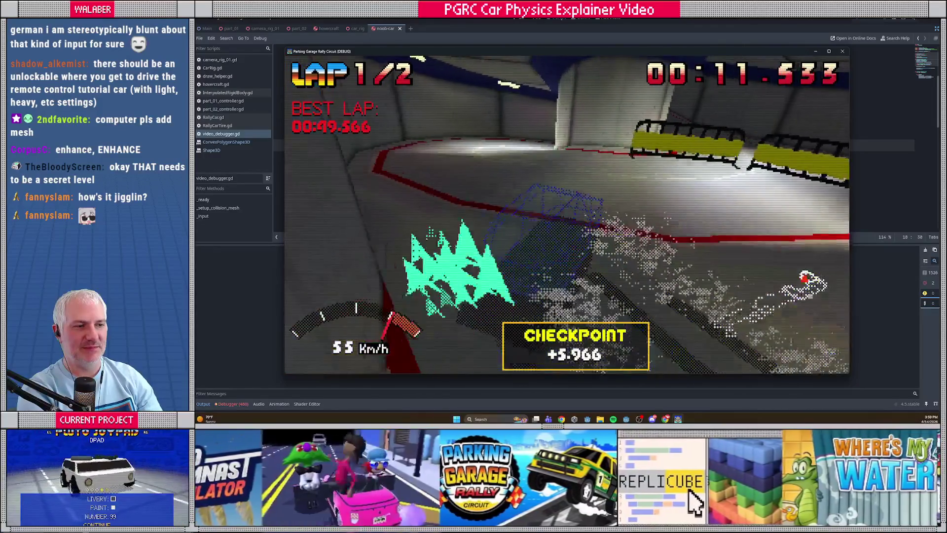
pyautogui.press('Left')
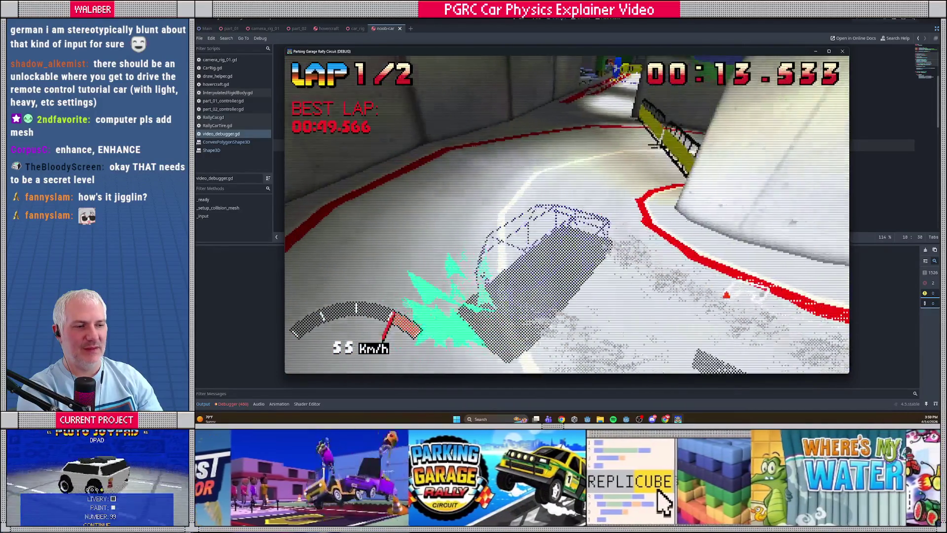
pyautogui.press('Escape')
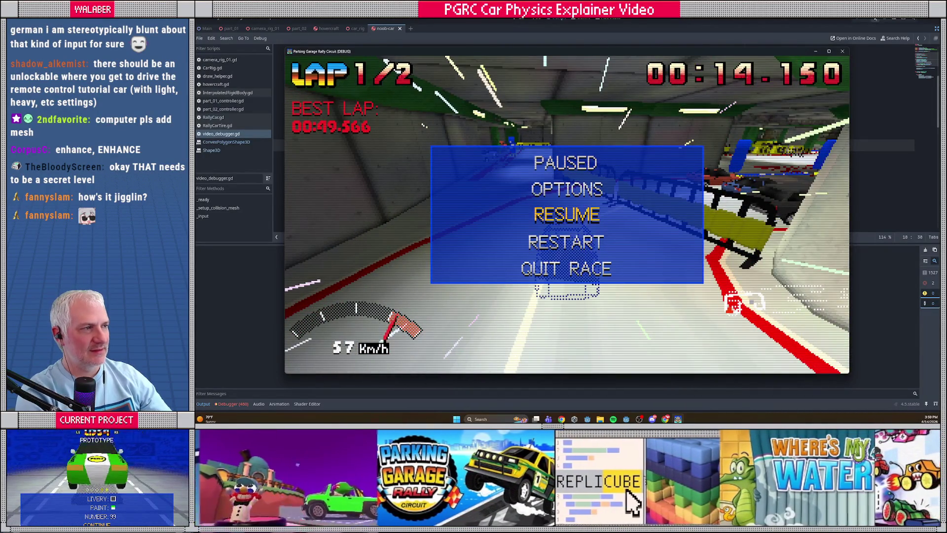
pyautogui.press('F8')
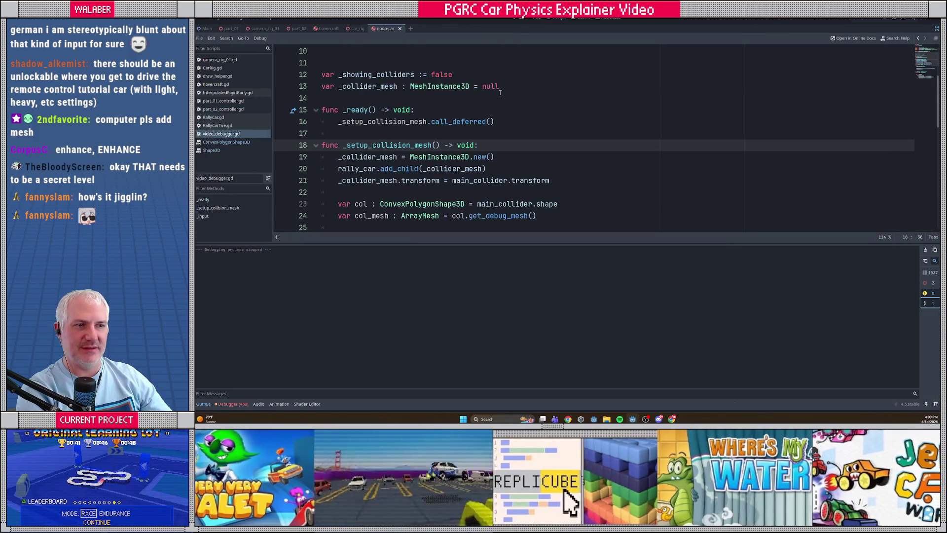
# Enlarge the code area and open new blank lines after line 24 of video_debugger.gd.
pyautogui.click(401, 110)
pyautogui.scroll(3, 375, 148)
pyautogui.scroll(-5, 364, 158)
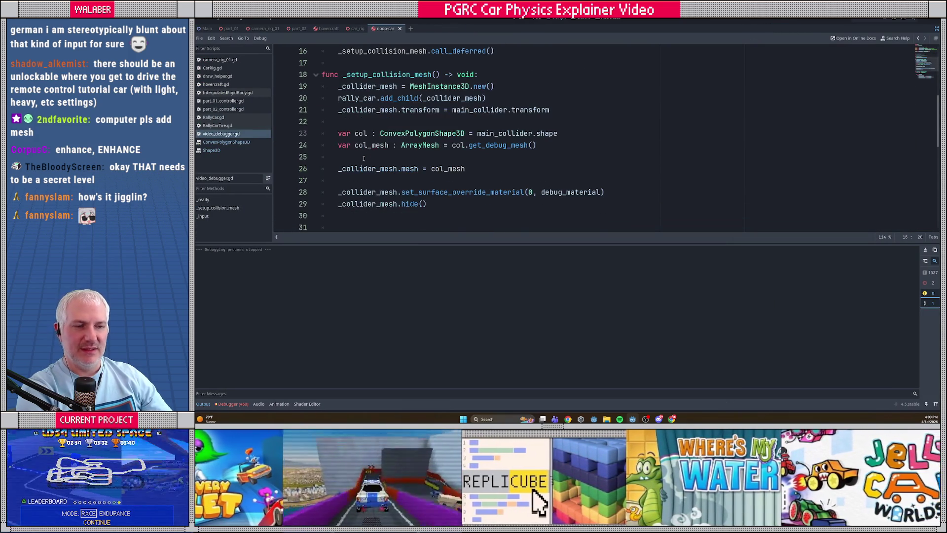
pyautogui.click(363, 158)
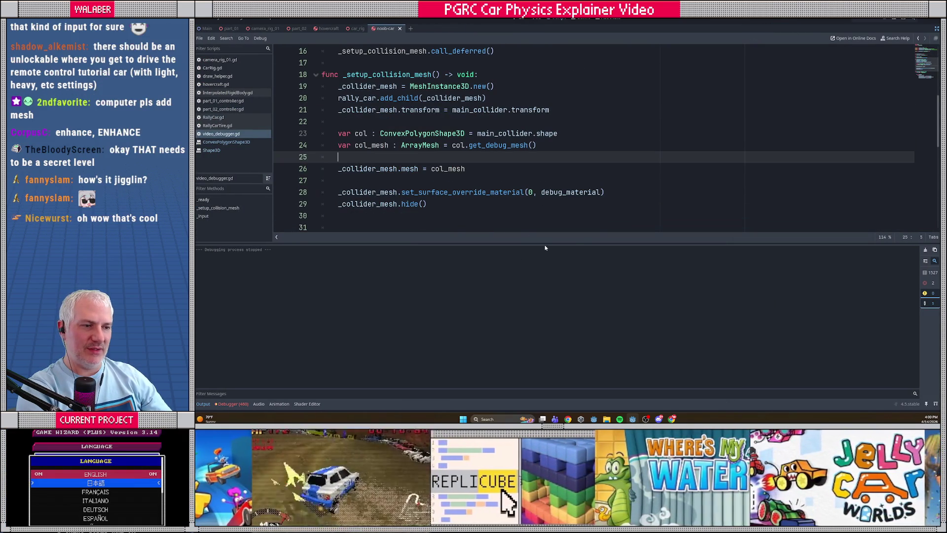
pyautogui.moveTo(545, 245); pyautogui.dragTo(562, 334)
pyautogui.click(352, 120)
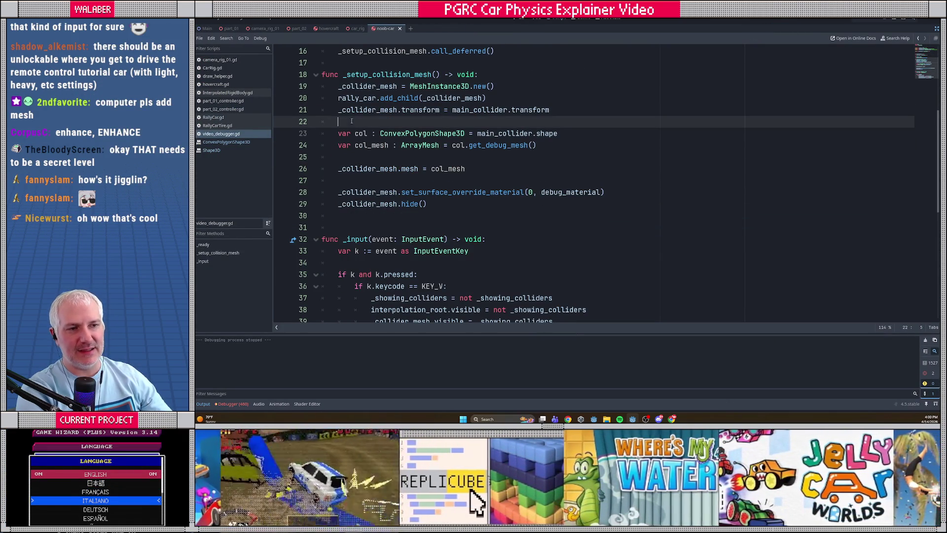
pyautogui.click(437, 153)
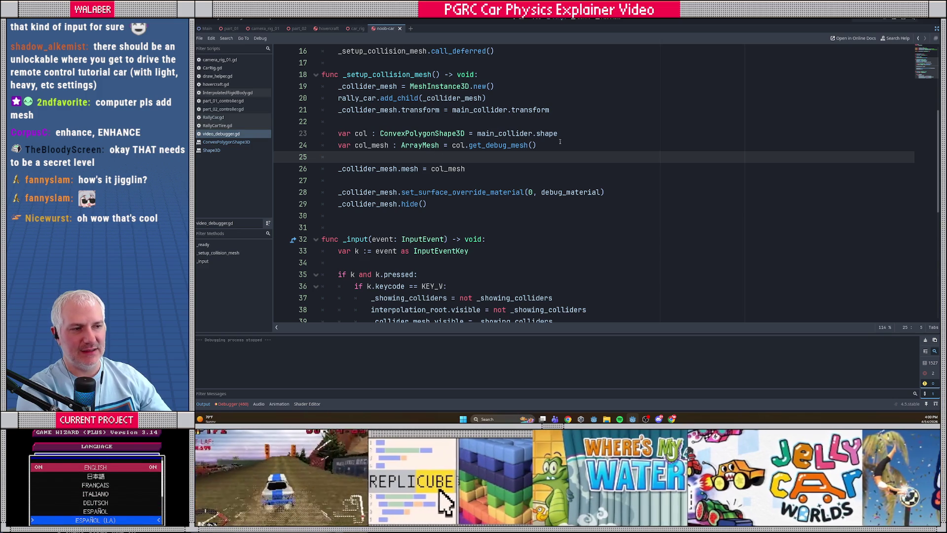
pyautogui.click(558, 144)
pyautogui.press('Return')
pyautogui.press('Return')
pyautogui.write('convex')
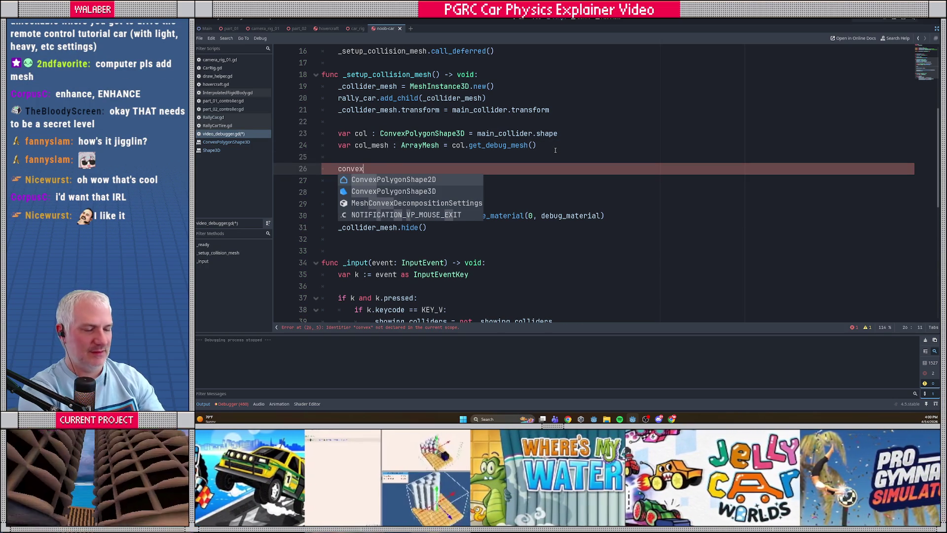
pyautogui.press('BackSpace')
pyautogui.press('BackSpace')
pyautogui.press('BackSpace')
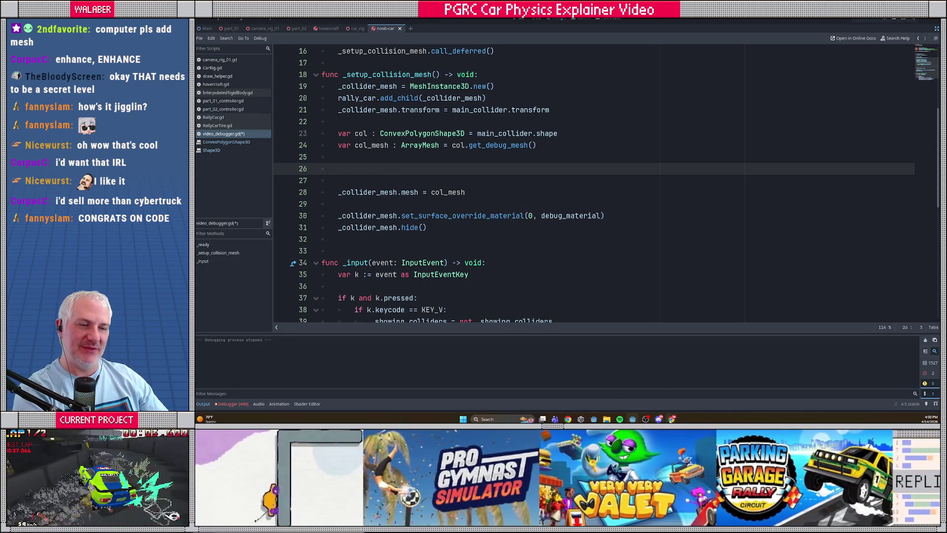
# Switch to the PGRC Physics Video Plan spreadsheet and close the stray new browser tab.
pyautogui.moveTo(672, 419)
pyautogui.click(691, 396)
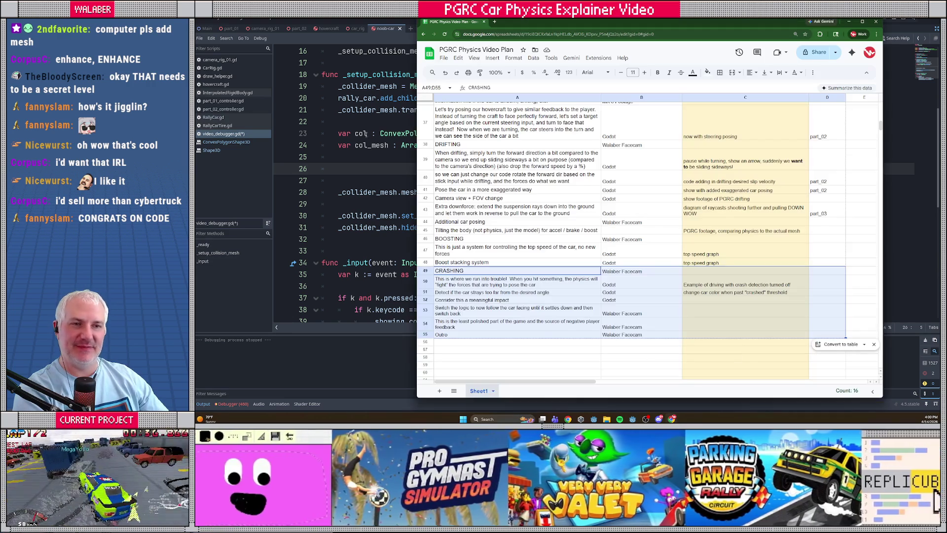
pyautogui.click(494, 22)
pyautogui.hotkey('ctrl', 'w')
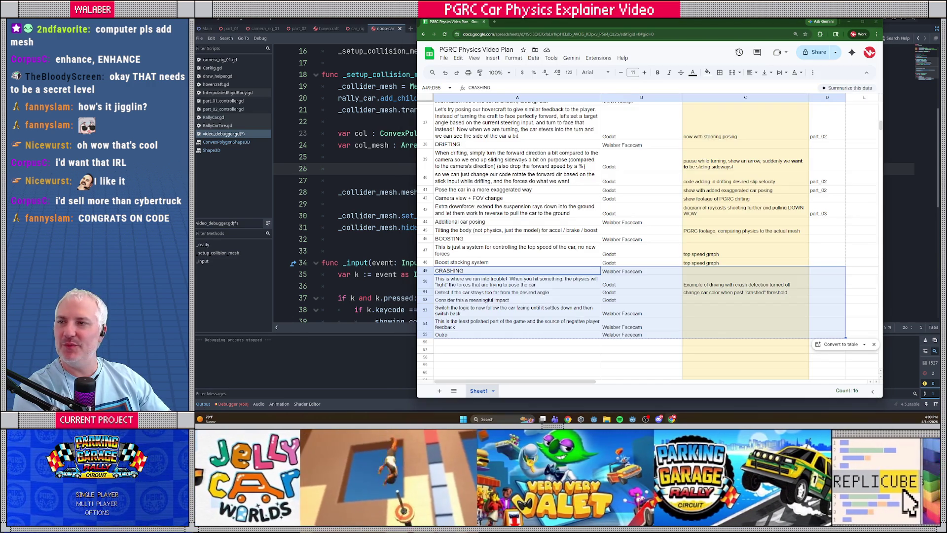
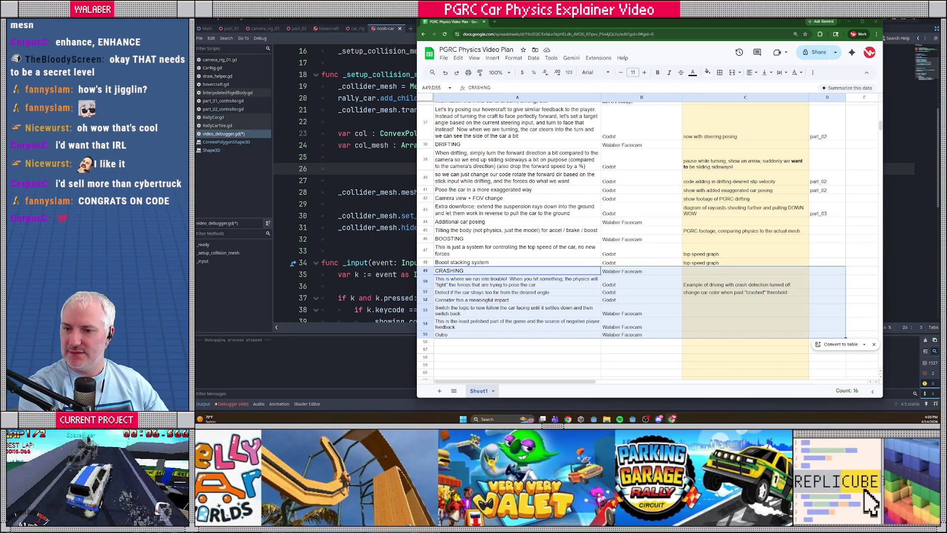
# Leave the Google Sheets video plan and bring the Godot video_debugger.gd script back into view.
pyautogui.hotkey('alt', 'Tab')
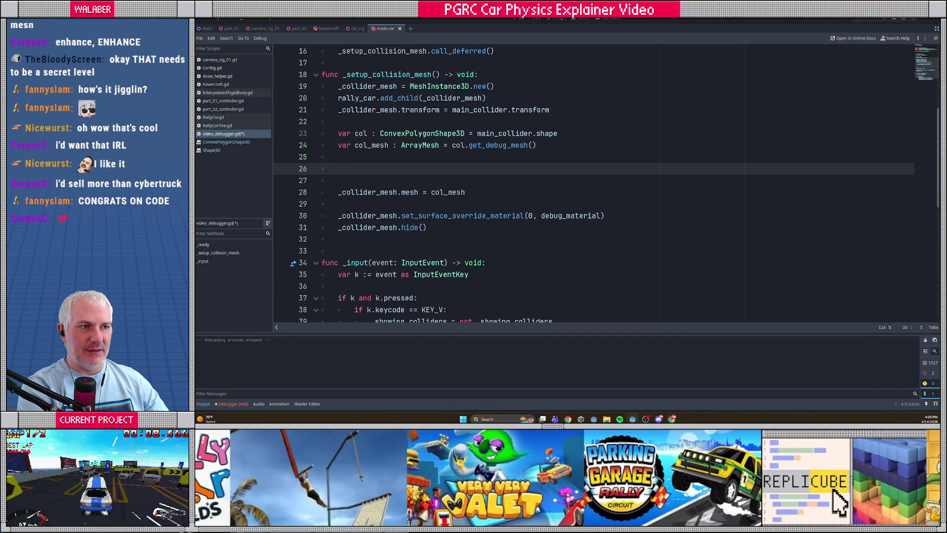
# Paste the collision mesh generation functions at the end of video_debugger.gd.
pyautogui.hotkey('ctrl', 'End')
pyautogui.press('Return')
pyautogui.hotkey('ctrl', 'v')
pyautogui.scroll(20, 343, 163)
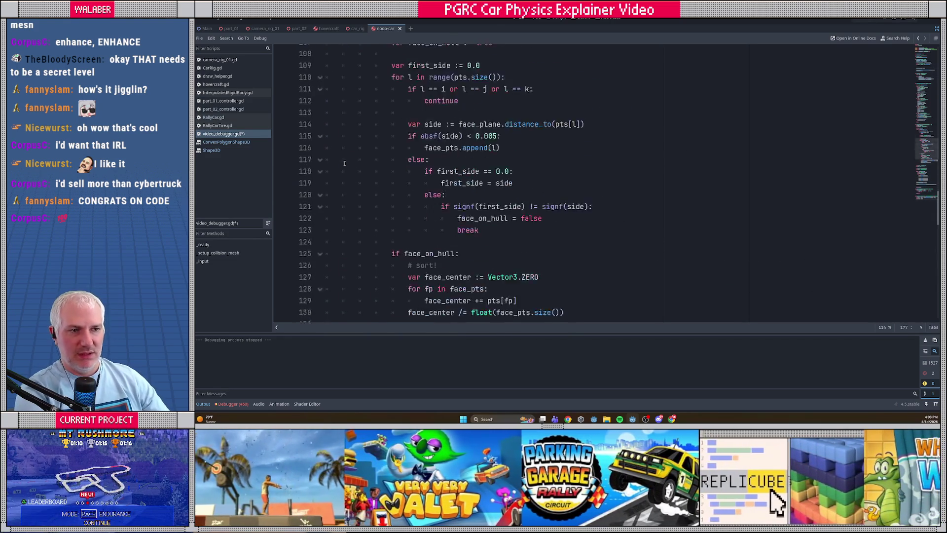
pyautogui.scroll(11, 345, 163)
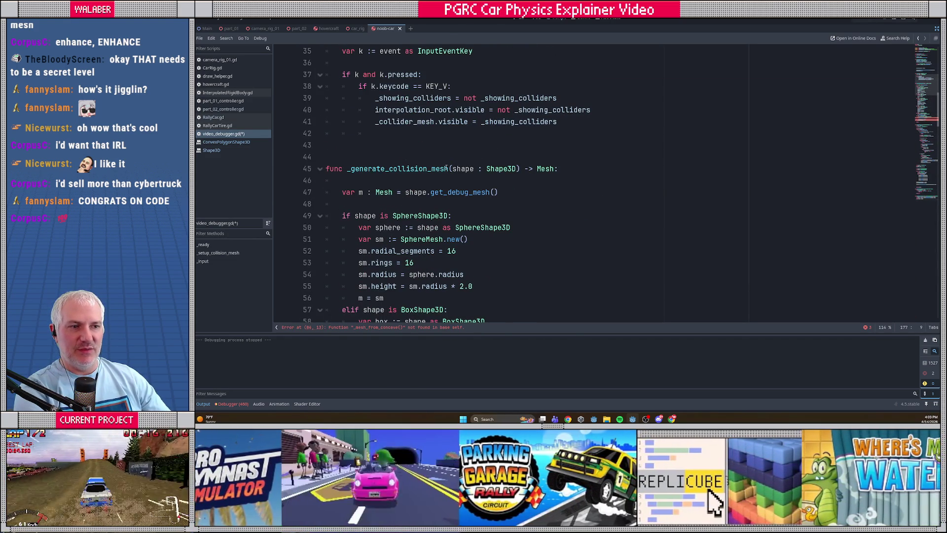
pyautogui.scroll(4, 370, 169)
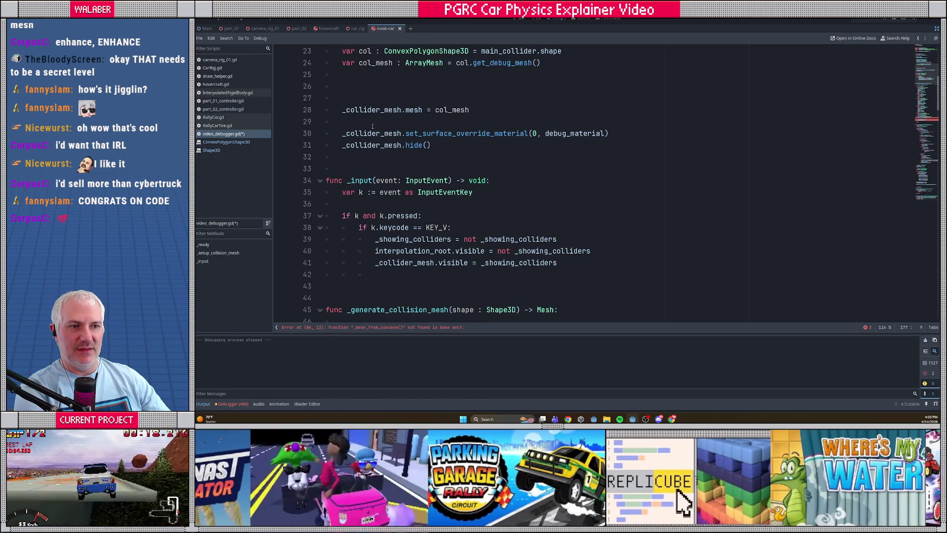
pyautogui.scroll(1, 419, 112)
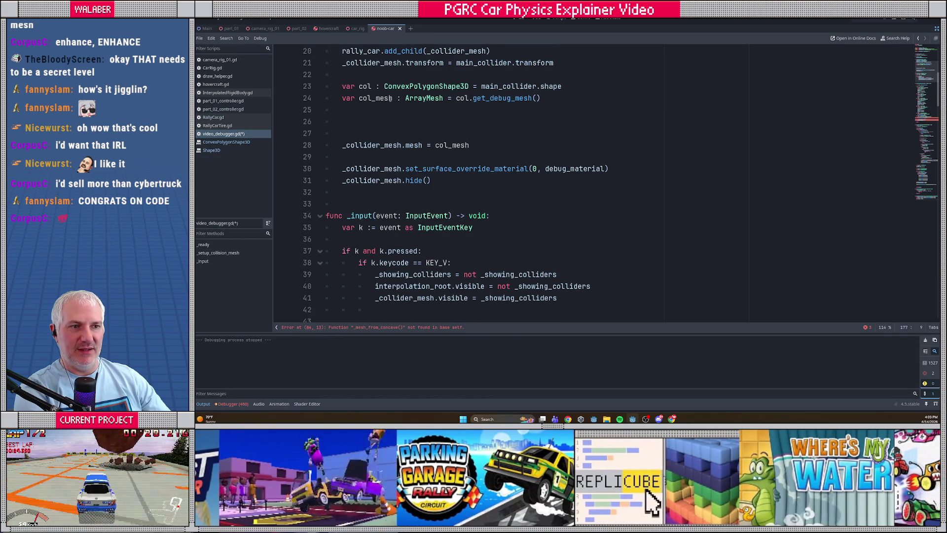
pyautogui.scroll(-5, 401, 98)
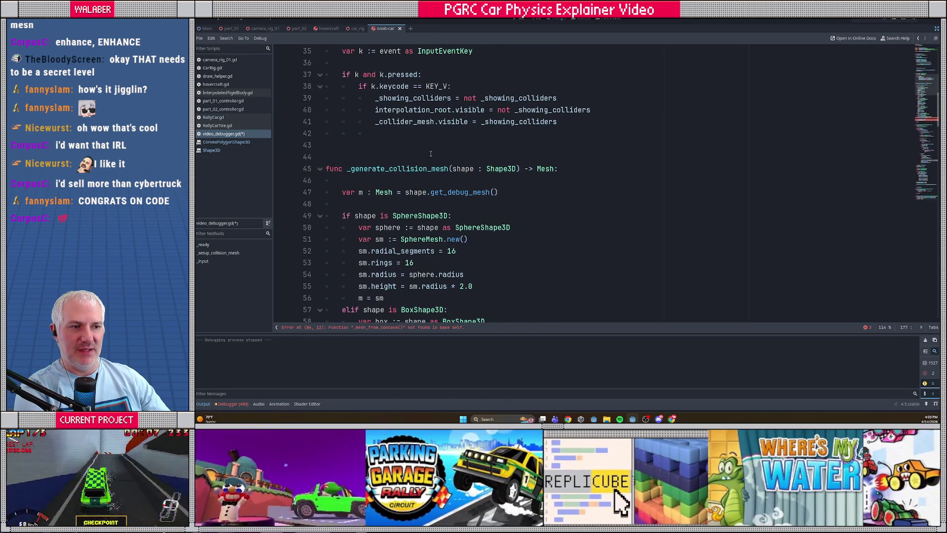
pyautogui.scroll(9, 536, 169)
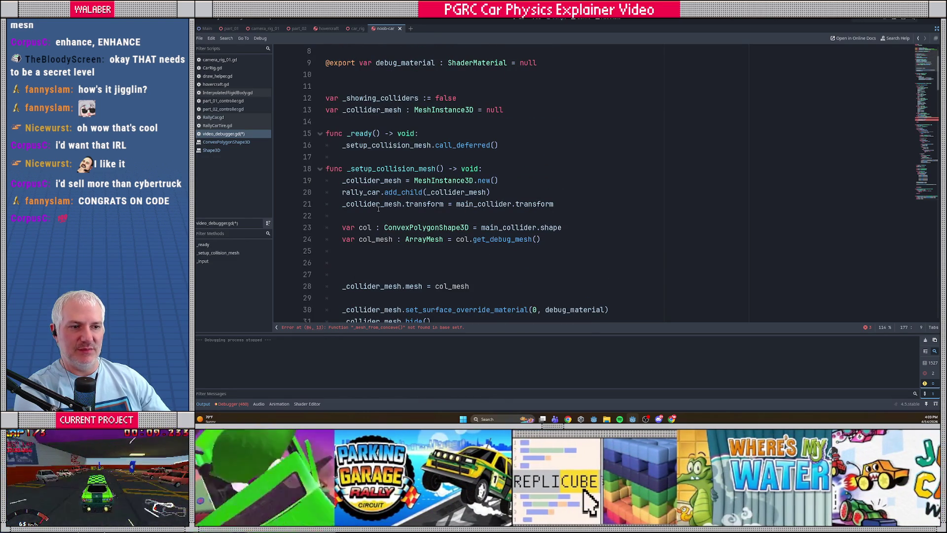
# Change line 24 to var col_mesh : Mesh = _generate_collision_mesh(col).
pyautogui.click(426, 239)
pyautogui.press('BackSpace')
pyautogui.press('BackSpace')
pyautogui.press('BackSpace')
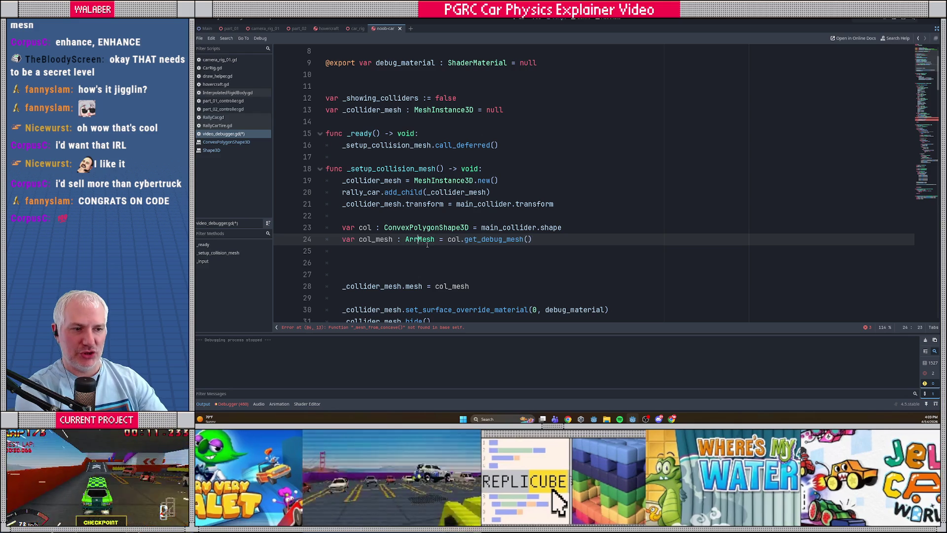
pyautogui.press('Right')
pyautogui.press('Right')
pyautogui.hotkey('shift', 'End')
pyautogui.write('_gene')
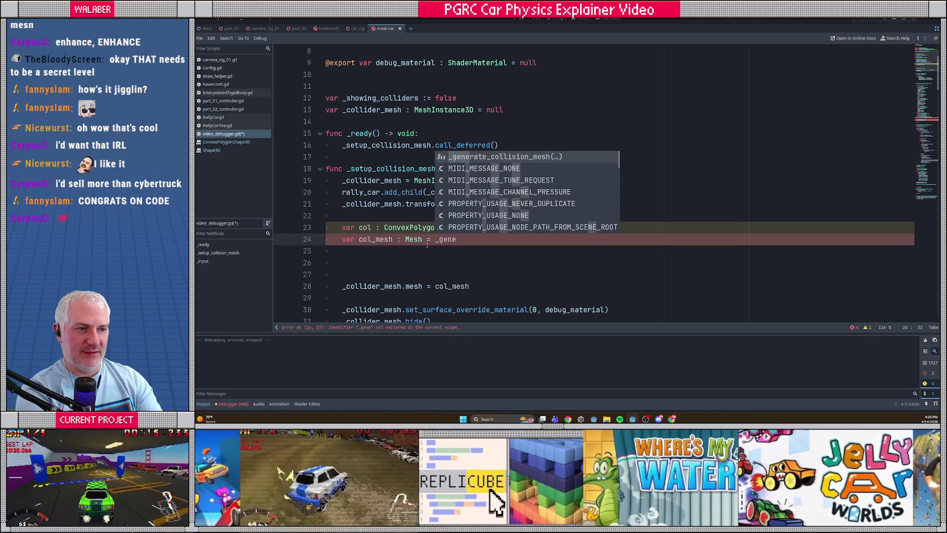
pyautogui.press('Return')
pyautogui.write('col)')
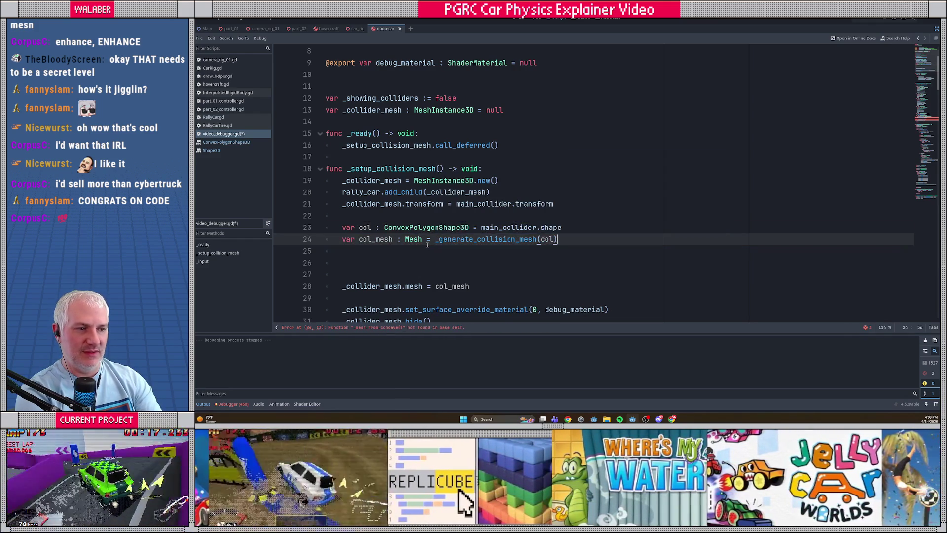
pyautogui.scroll(-5, 434, 241)
pyautogui.scroll(-3, 438, 238)
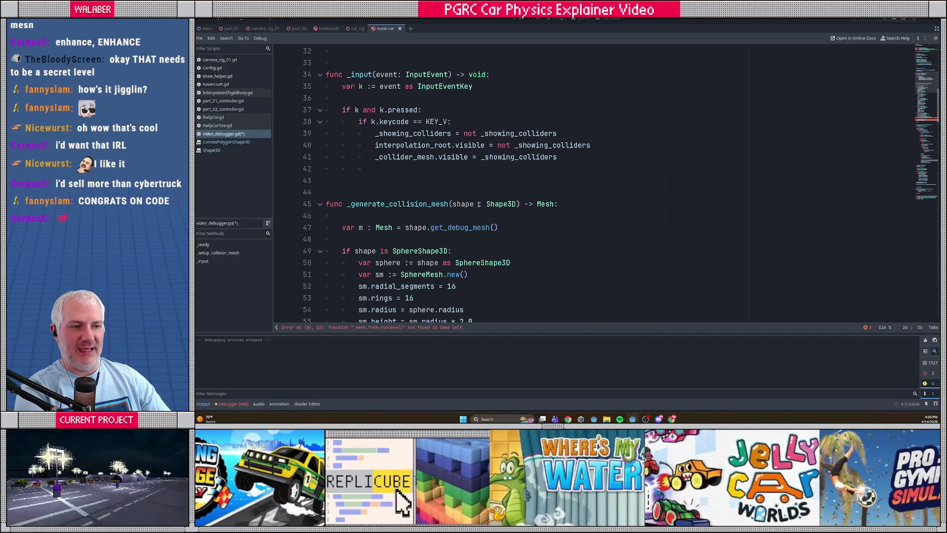
pyautogui.doubleClick(501, 204)
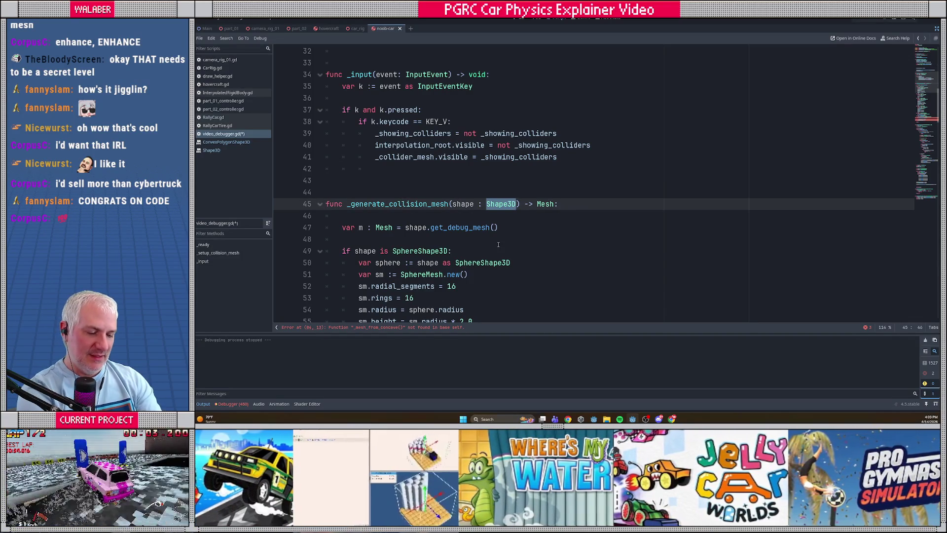
# Type the parameter as ConvexPolygonShape3D and delete the sphere, box, cylinder and capsule branches.
pyautogui.write('Conve')
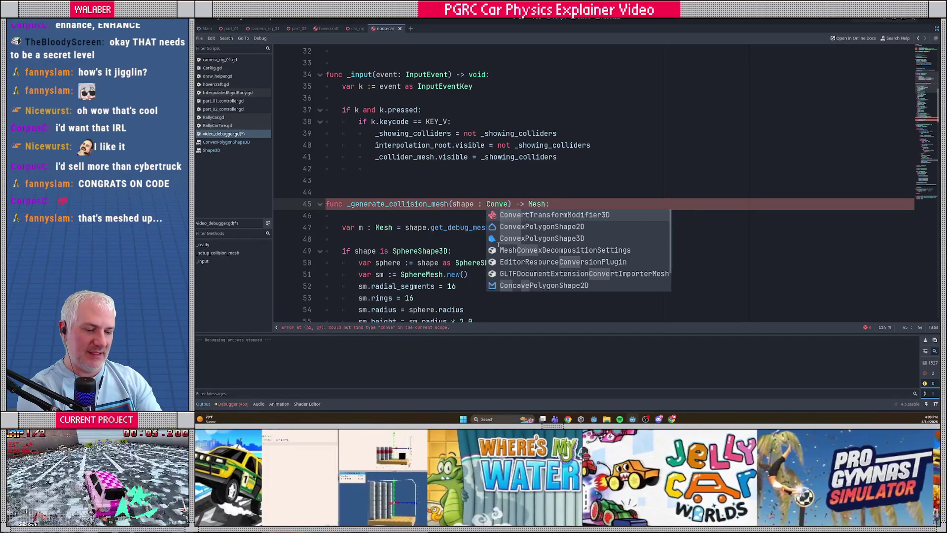
pyautogui.write('x')
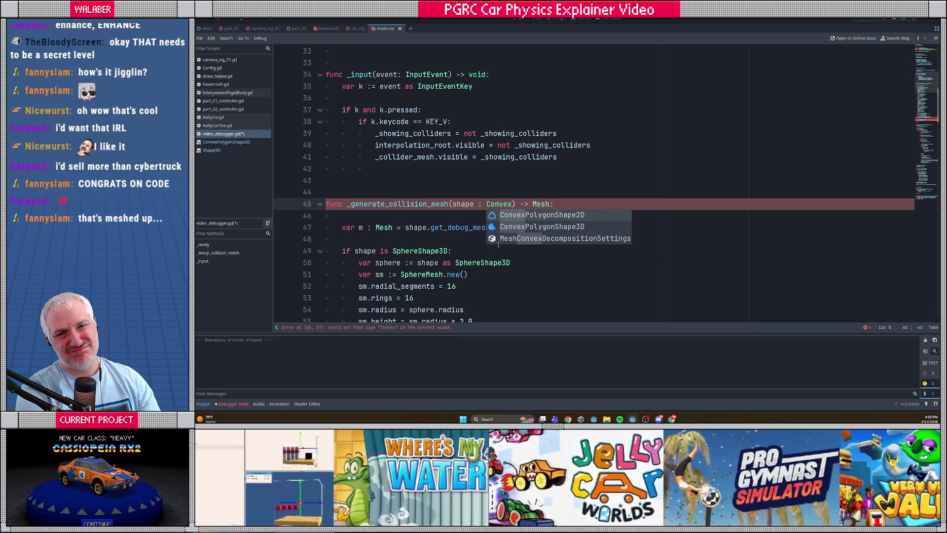
pyautogui.press('Down')
pyautogui.press('Return')
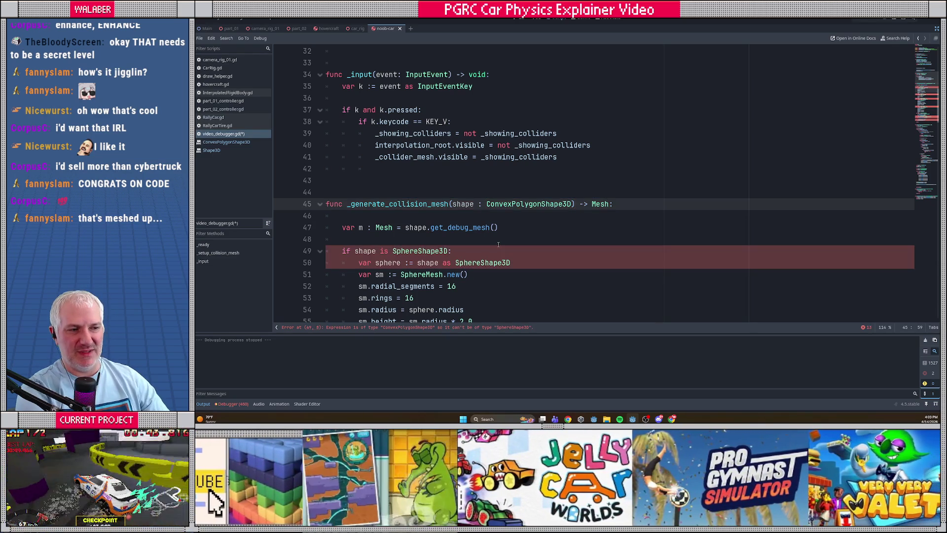
pyautogui.scroll(-3, 418, 225)
pyautogui.click(341, 145)
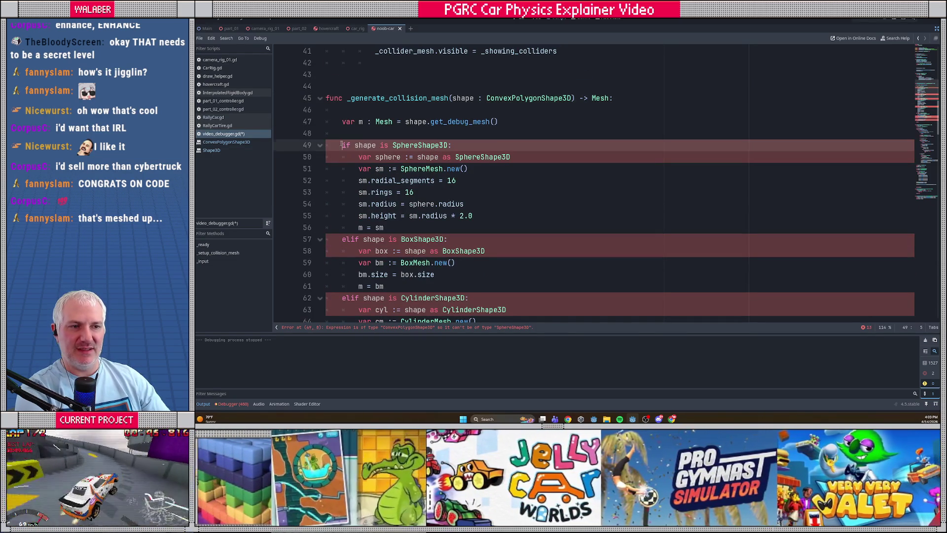
pyautogui.scroll(-8, 345, 160)
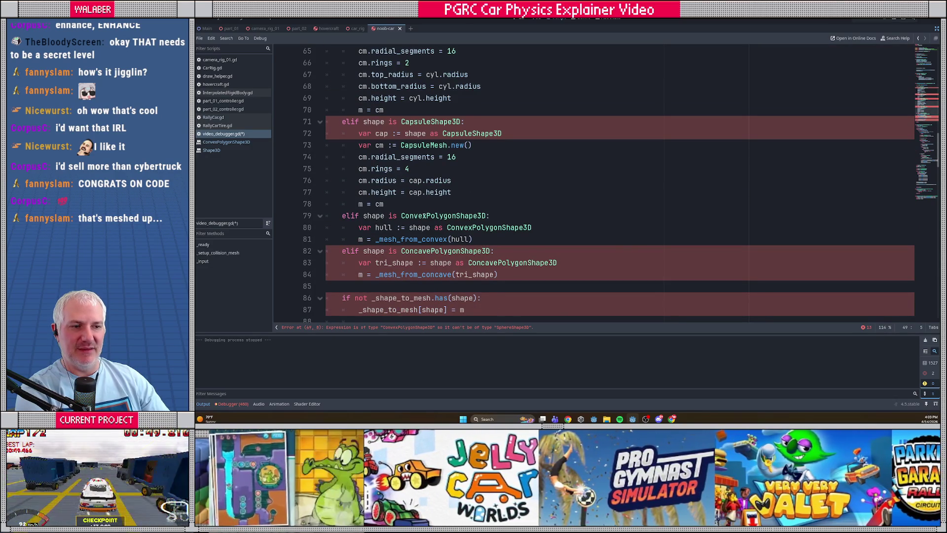
pyautogui.keyDown('shift'); pyautogui.click(496, 215); pyautogui.keyUp('shift')
pyautogui.scroll(8, 471, 183)
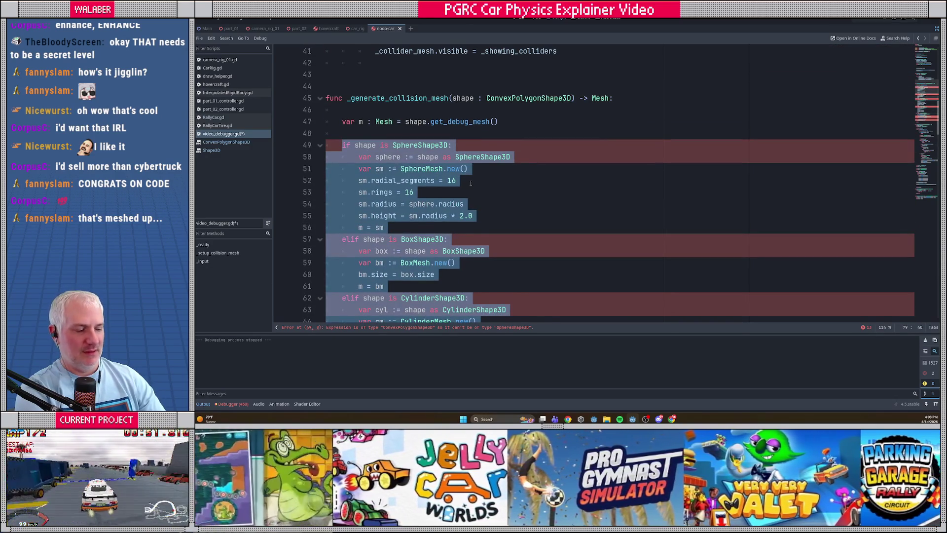
pyautogui.press('BackSpace')
pyautogui.press('Delete')
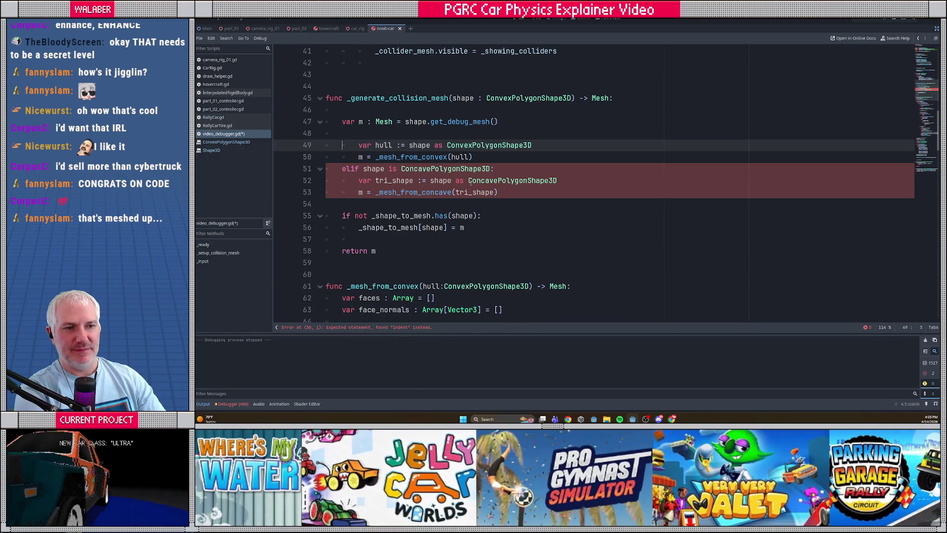
# Unindent the convex hull lines and delete the concave branch and shape cache code.
pyautogui.hotkey('shift', 'Tab')
pyautogui.hotkey('shift', 'Tab')
pyautogui.press('Down')
pyautogui.hotkey('shift', 'Tab')
pyautogui.press('Down')
pyautogui.hotkey('shift', 'Down')
pyautogui.hotkey('shift', 'Down')
pyautogui.hotkey('shift', 'Down')
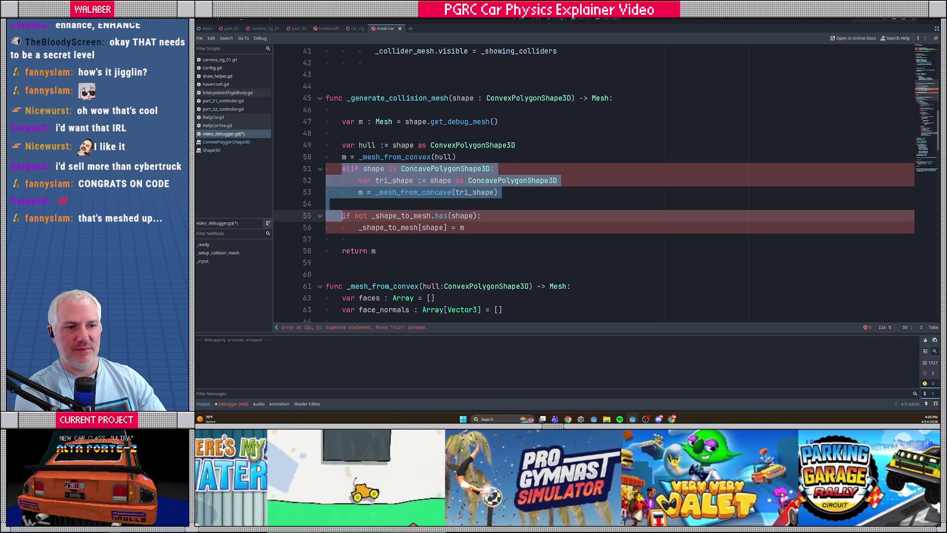
pyautogui.press('BackSpace')
pyautogui.press('Down')
pyautogui.press('Down')
# Review the remaining hull mesh-building loops for points, vertices and normals.
pyautogui.scroll(-3, 394, 192)
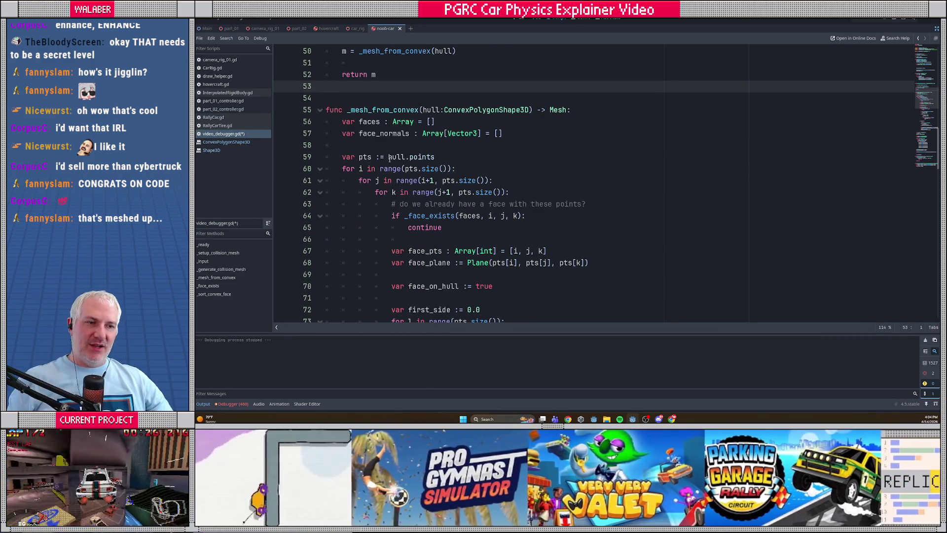
pyautogui.moveTo(389, 156); pyautogui.dragTo(434, 157)
pyautogui.moveTo(343, 169); pyautogui.dragTo(513, 196)
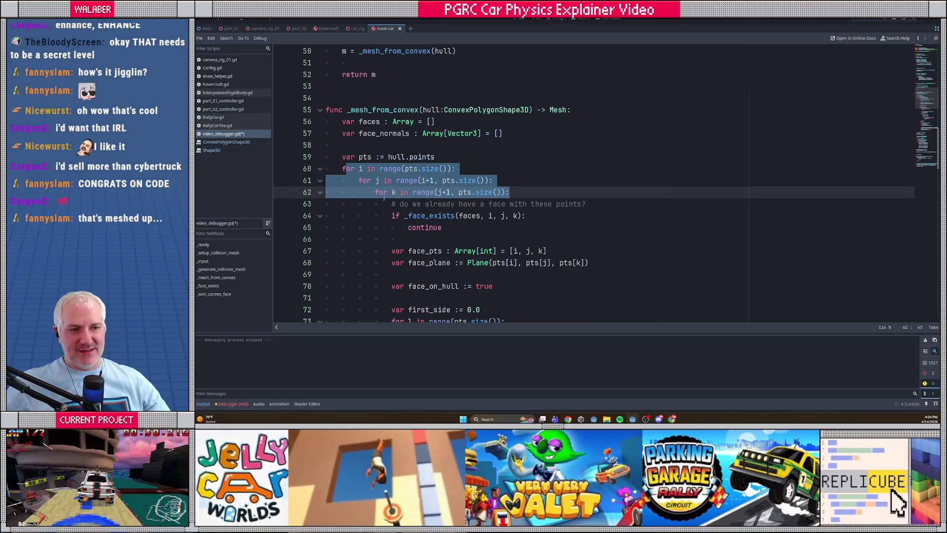
pyautogui.scroll(-10, 417, 216)
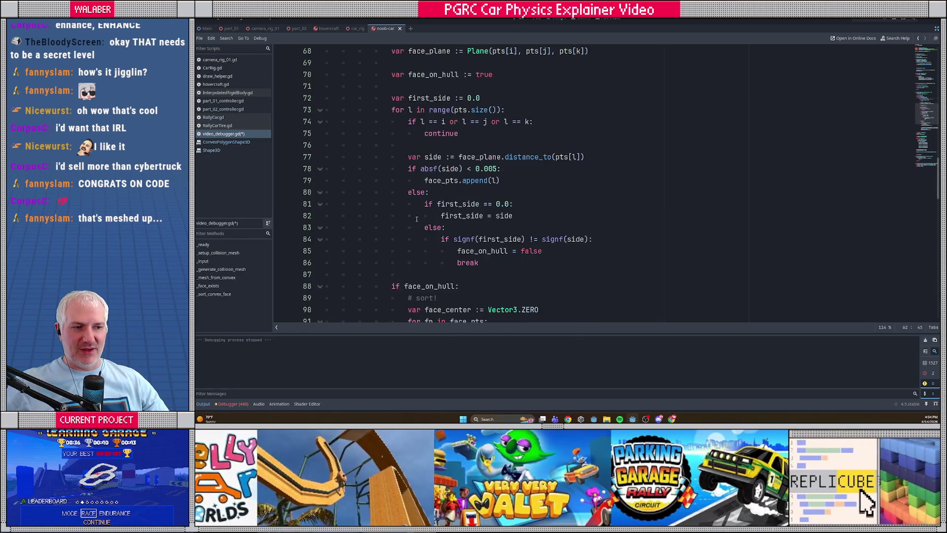
pyautogui.moveTo(397, 148); pyautogui.dragTo(424, 274)
pyautogui.press('Left')
pyautogui.scroll(-3, 424, 236)
pyautogui.scroll(-3, 424, 236)
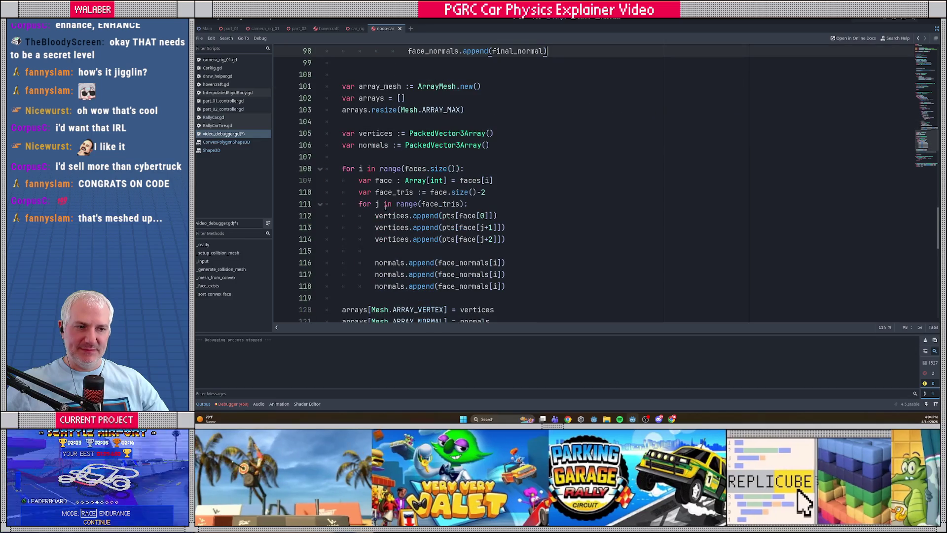
pyautogui.moveTo(342, 85)
pyautogui.mouseDown()
pyautogui.moveTo(419, 192)
pyautogui.moveTo(434, 274)
pyautogui.moveTo(458, 153)
pyautogui.mouseUp()
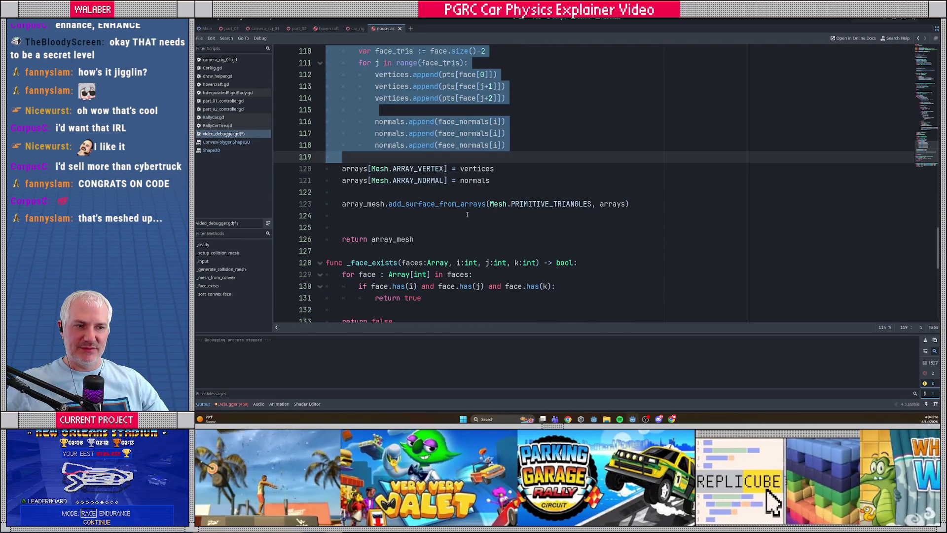
pyautogui.click(465, 222)
pyautogui.scroll(-4, 466, 222)
pyautogui.scroll(-1, 464, 223)
pyautogui.scroll(20, 460, 226)
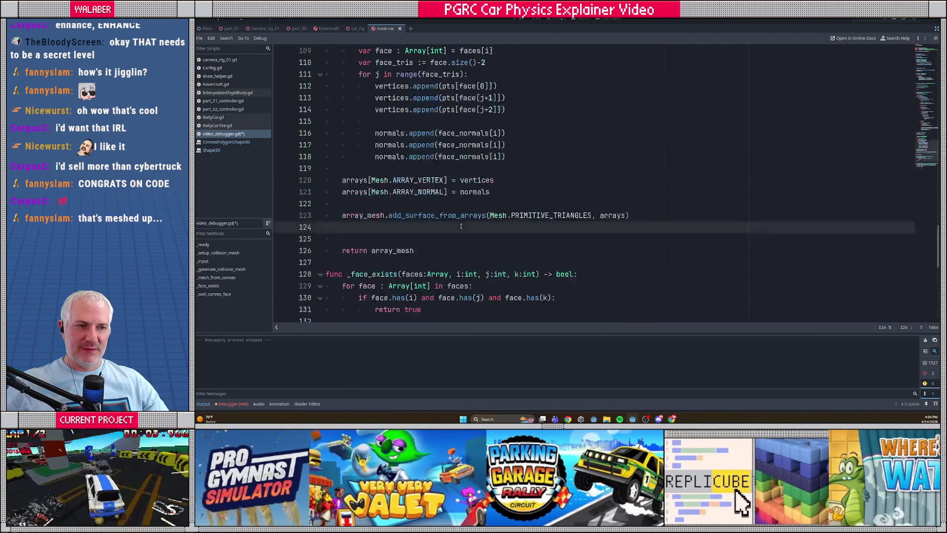
pyautogui.scroll(4, 460, 226)
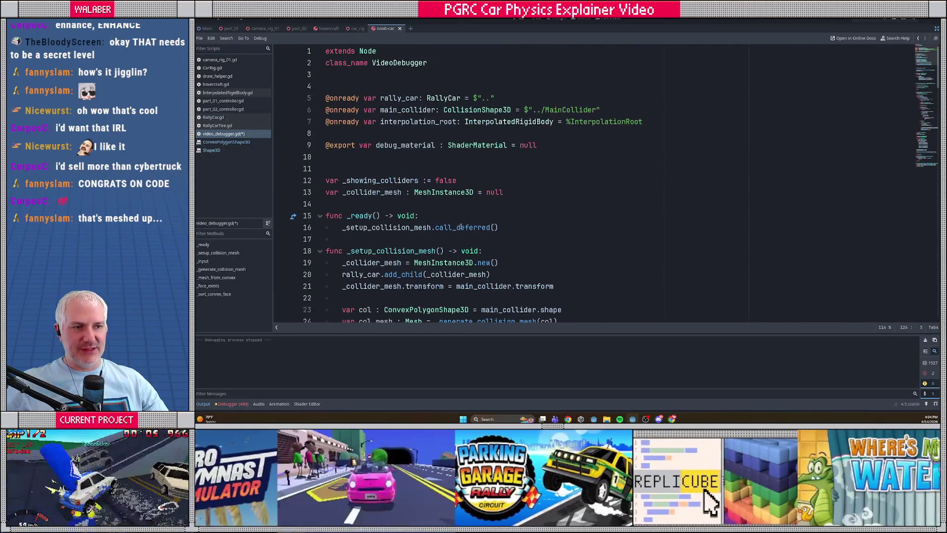
pyautogui.click(484, 174)
# Launch the game with F6, pick a car and start a race on Naples Cave Park.
pyautogui.press('F6')
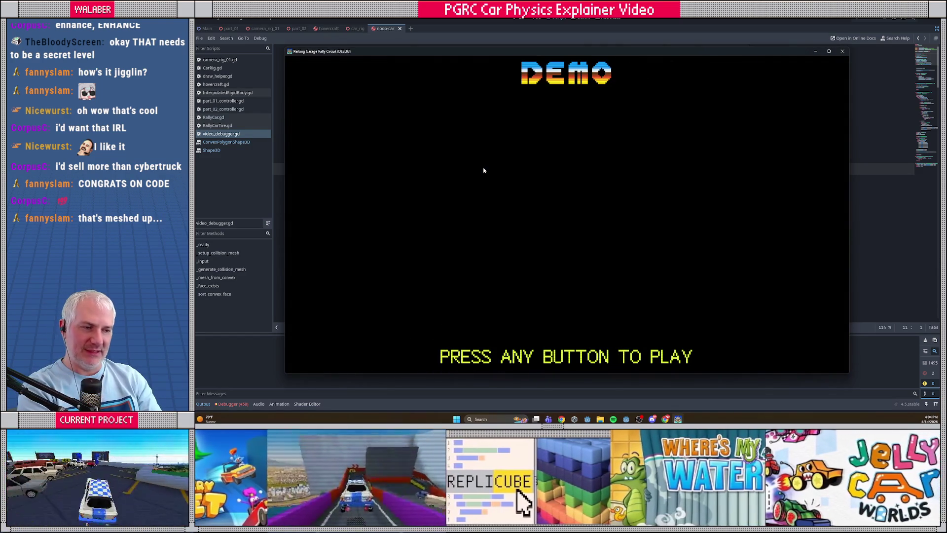
pyautogui.press('Return')
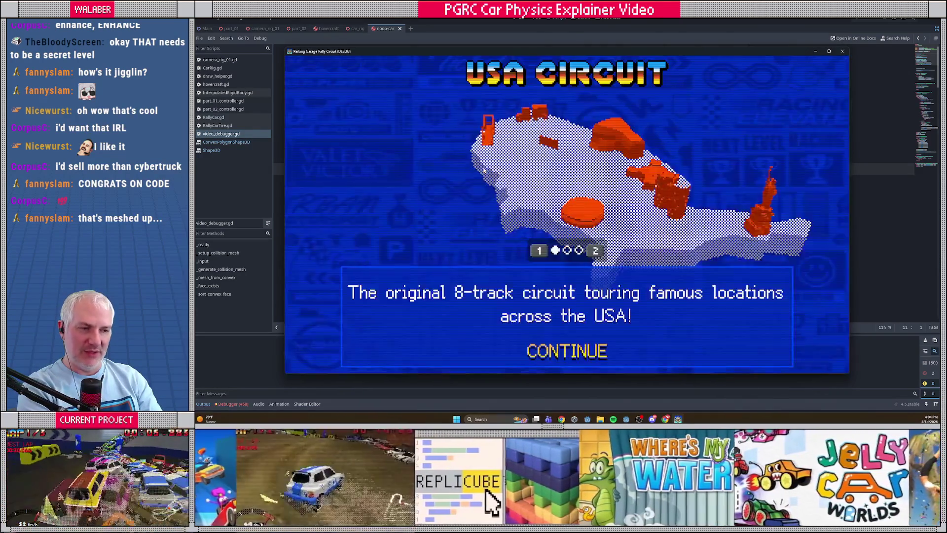
pyautogui.press('Right')
pyautogui.press('Return')
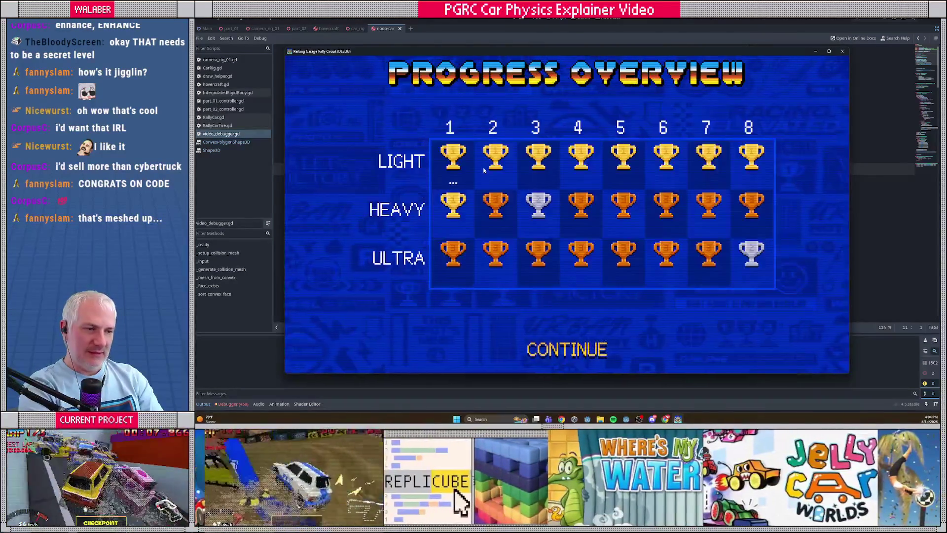
pyautogui.press('Return')
pyautogui.press('Right')
pyautogui.press('Right')
pyautogui.press('Left')
pyautogui.press('Left')
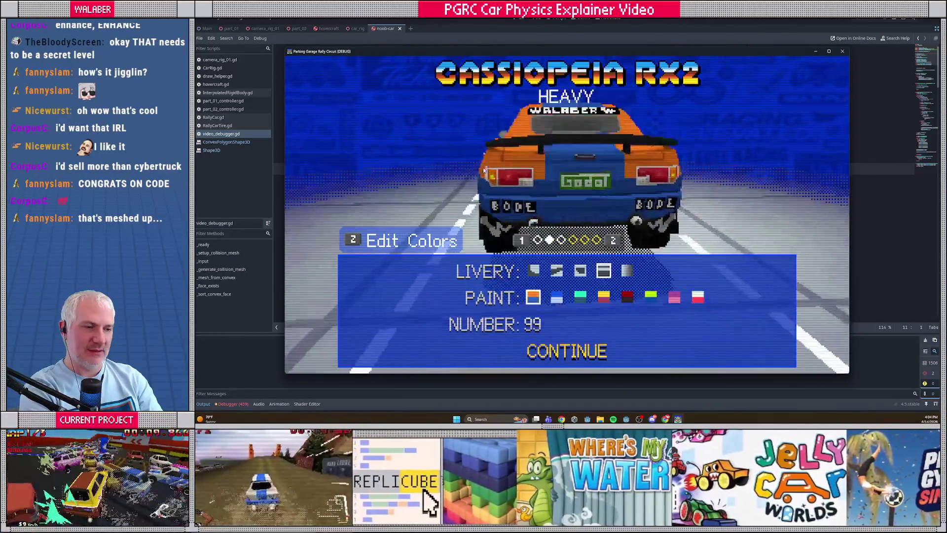
pyautogui.press('Return')
pyautogui.press('Right')
pyautogui.press('Right')
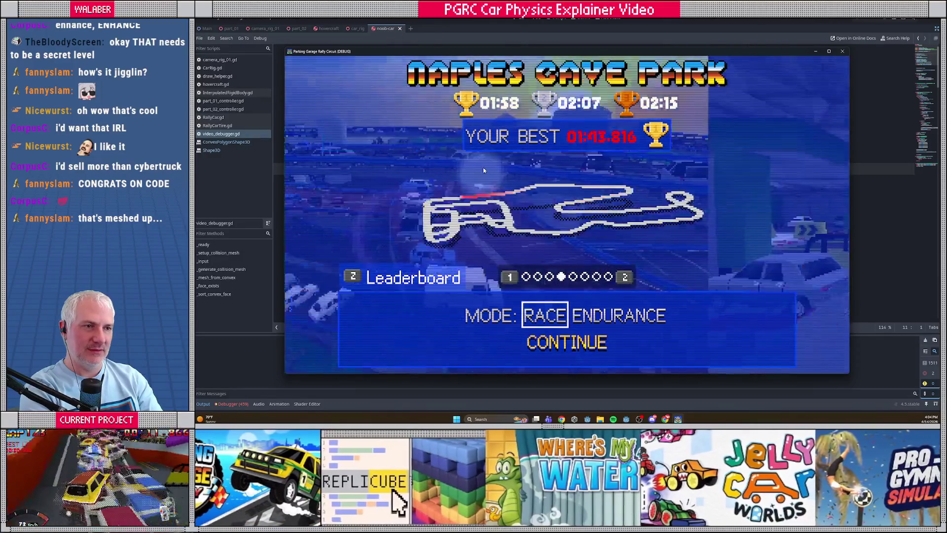
pyautogui.press('Return')
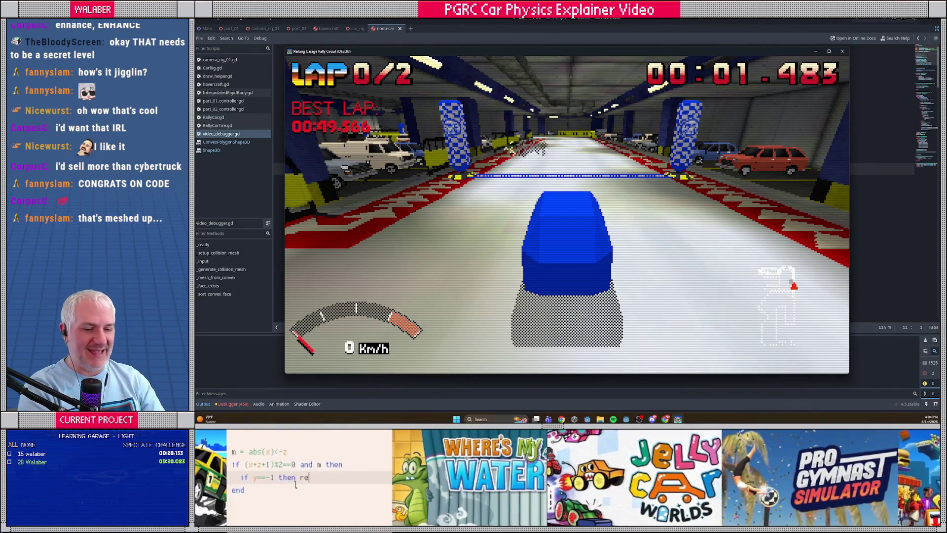
# Drive through the garage corridor and checkpoints, then pause and stop the game.
pyautogui.press('Up')
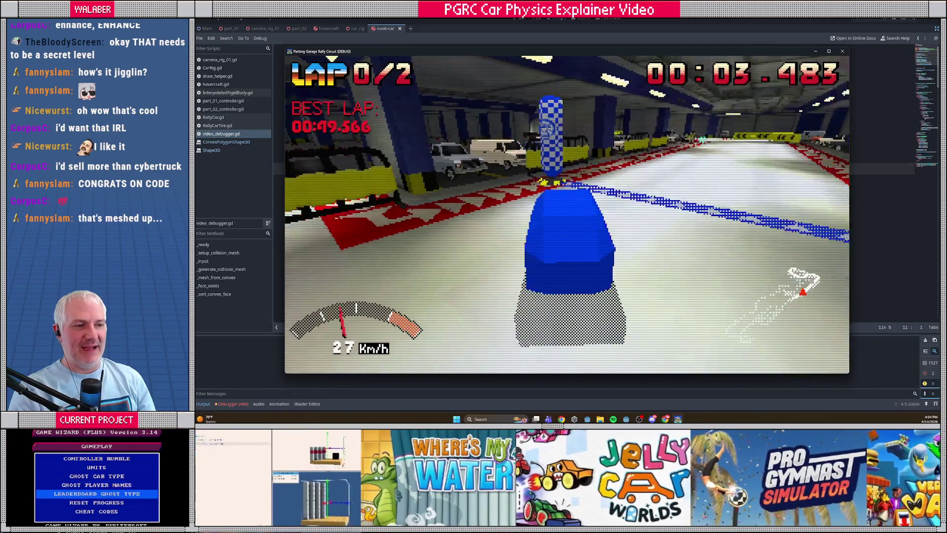
pyautogui.press('Up')
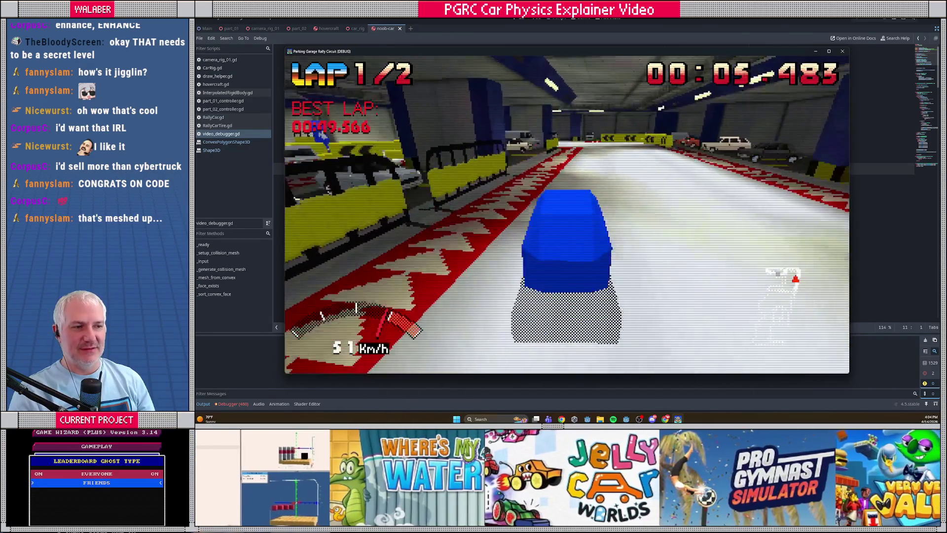
pyautogui.press('Right')
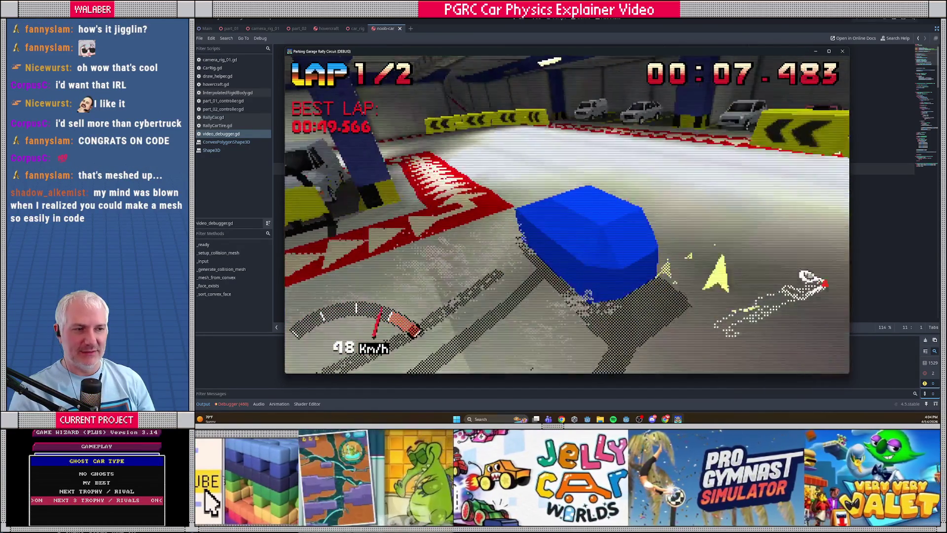
pyautogui.press('Left')
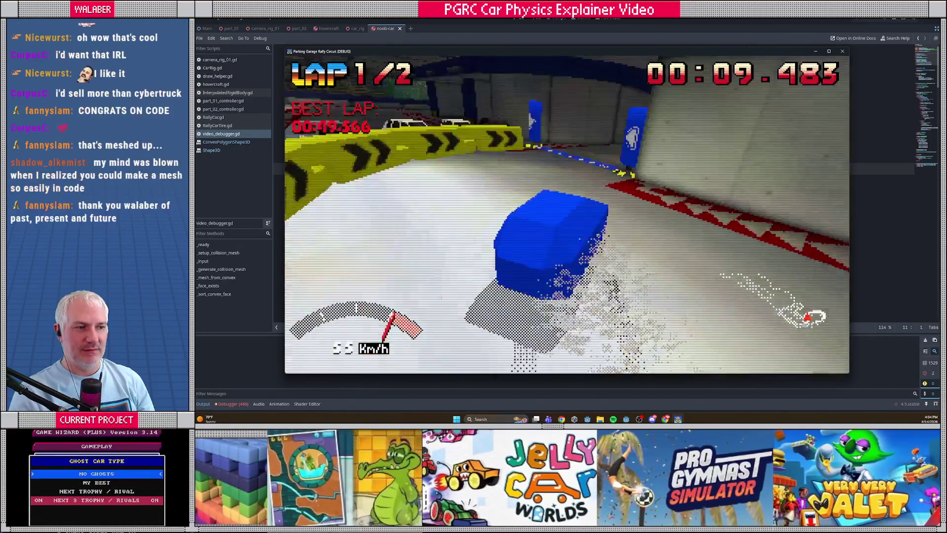
pyautogui.press('Up')
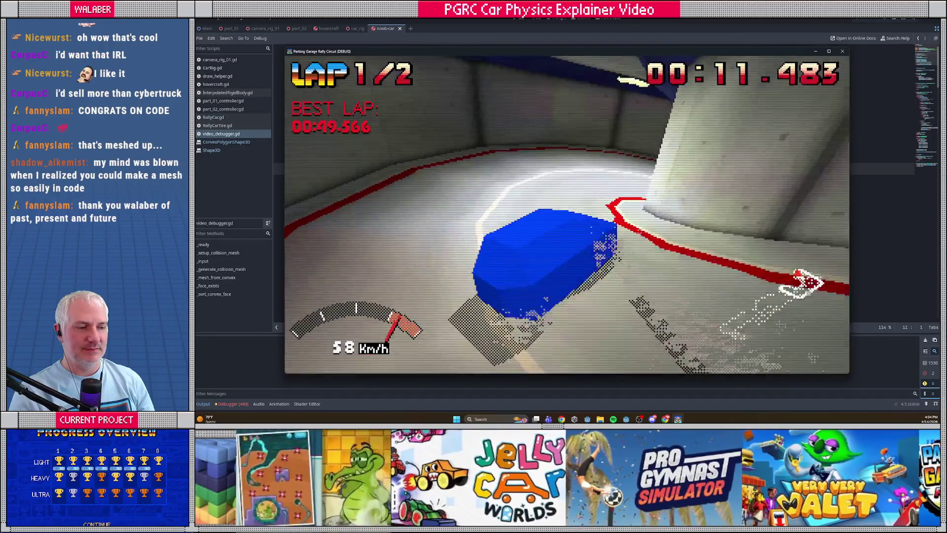
pyautogui.press('Up')
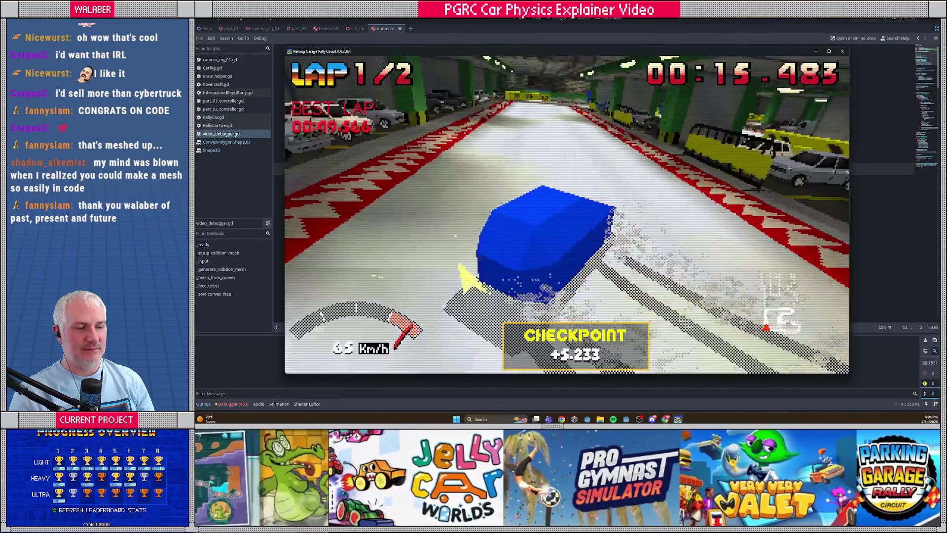
pyautogui.press('Up')
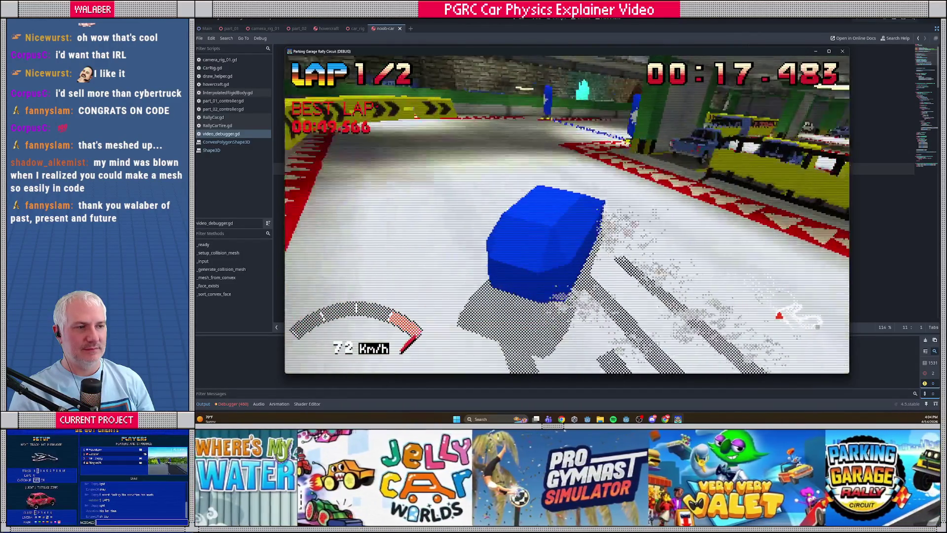
pyautogui.press('Up')
pyautogui.press('Up')
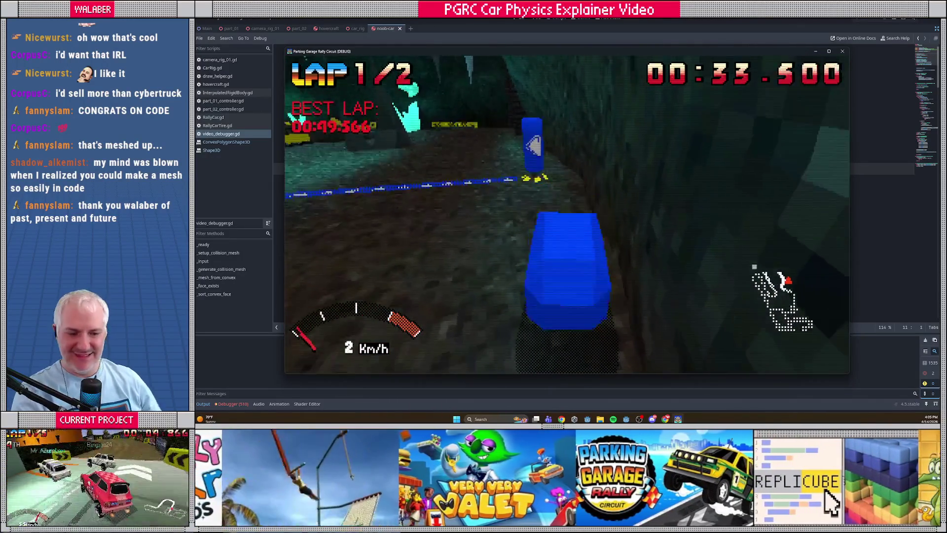
pyautogui.press('Escape')
pyautogui.press('F8')
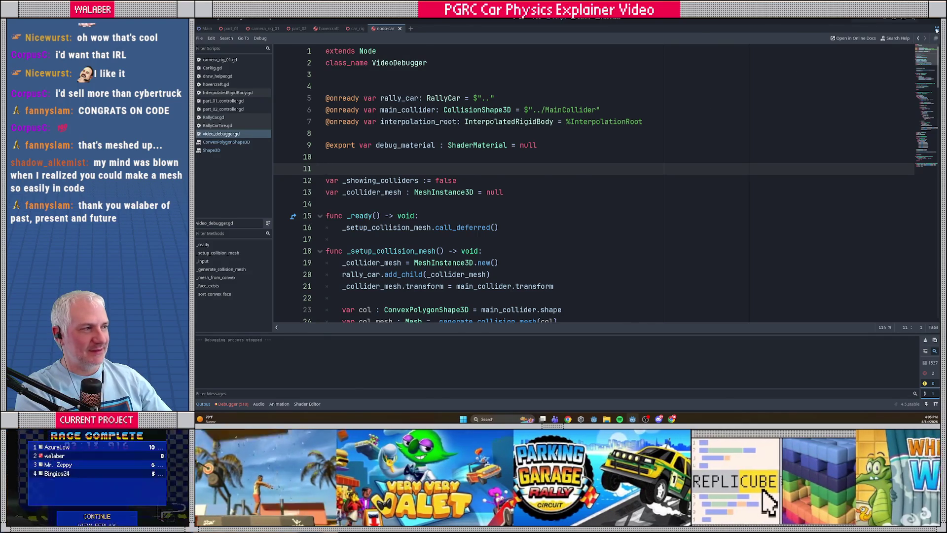
# Show the side docks and switch the open scene to car_rig.
pyautogui.hotkey('ctrl', 'shift', 'F11')
pyautogui.click(524, 149)
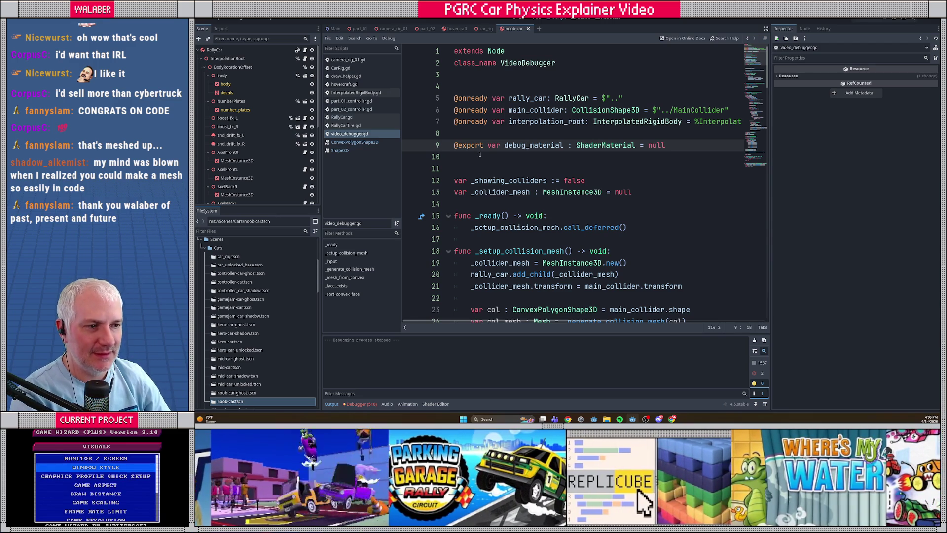
pyautogui.click(524, 154)
pyautogui.moveTo(227, 58)
pyautogui.mouseDown()
pyautogui.moveTo(486, 29)
pyautogui.moveTo(232, 75)
pyautogui.moveTo(231, 109)
pyautogui.mouseUp()
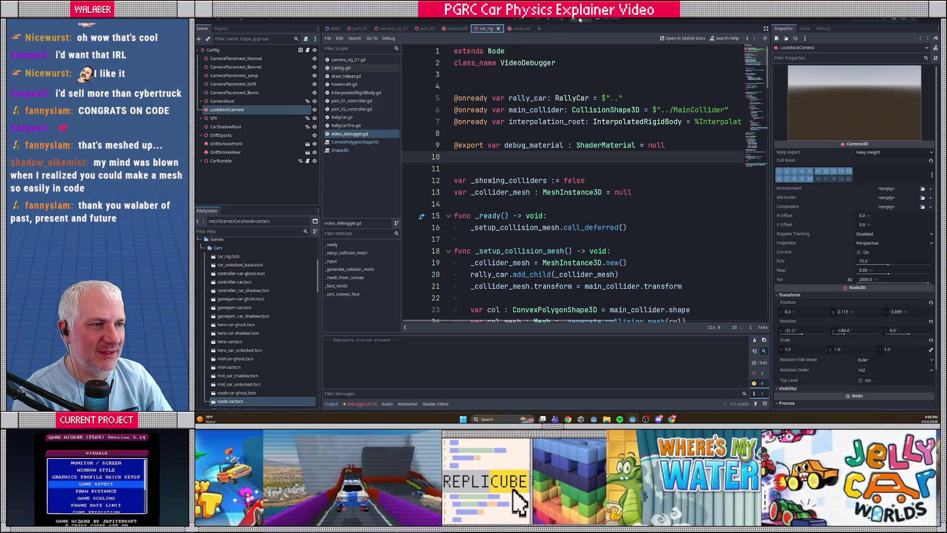
pyautogui.click(579, 19)
pyautogui.click(547, 20)
# Hide the side docks and put the caret at the end of debug_material on line 9.
pyautogui.click(534, 122)
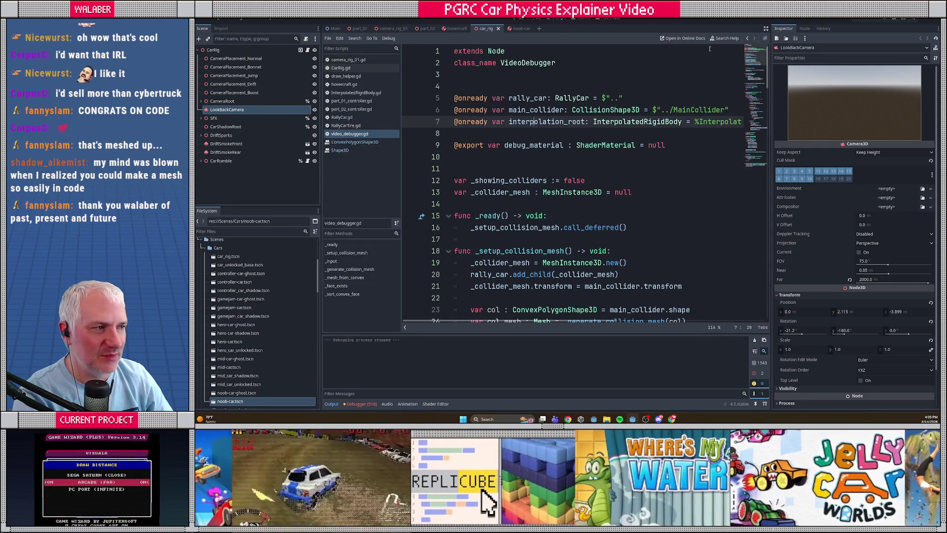
pyautogui.click(766, 28)
pyautogui.click(428, 135)
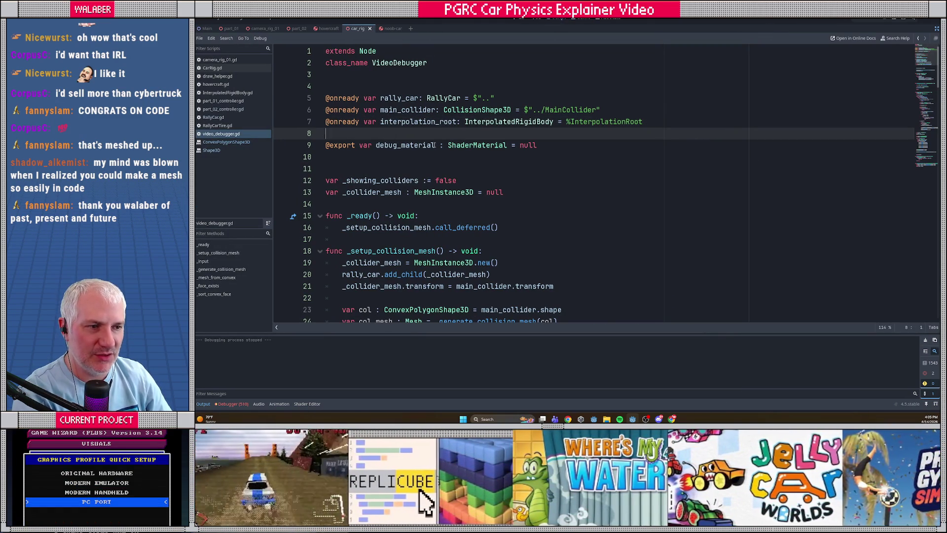
pyautogui.click(435, 145)
# Rename debug_material to debug_material_normal and copy its declaration onto line 10.
pyautogui.write('_normal')
pyautogui.press('End')
pyautogui.hotkey('shift', 'Home')
pyautogui.hotkey('ctrl', 'c')
pyautogui.press('End')
pyautogui.press('Return')
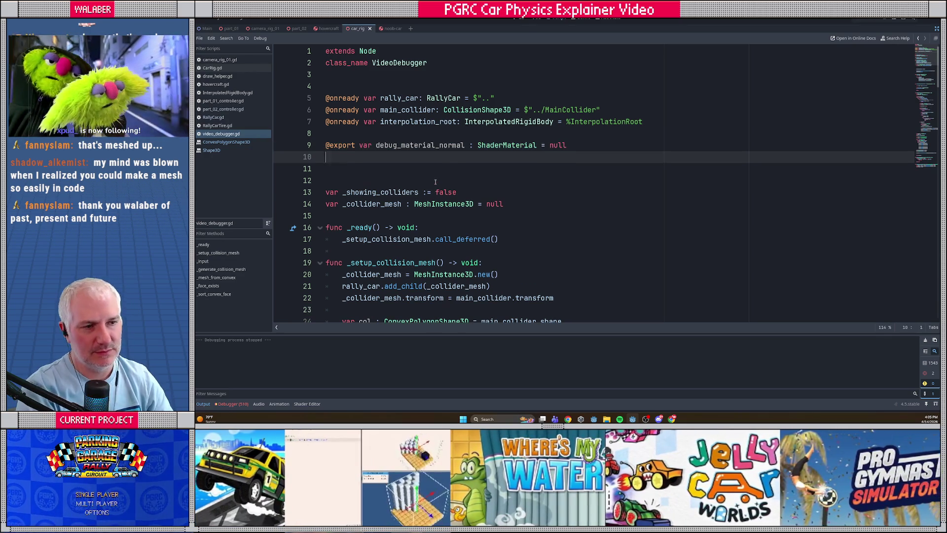
pyautogui.hotkey('ctrl', 'v')
# Turn the copied declarations into debug_material_drifting and debug_material_crashed.
pyautogui.moveTo(440, 156); pyautogui.dragTo(464, 157)
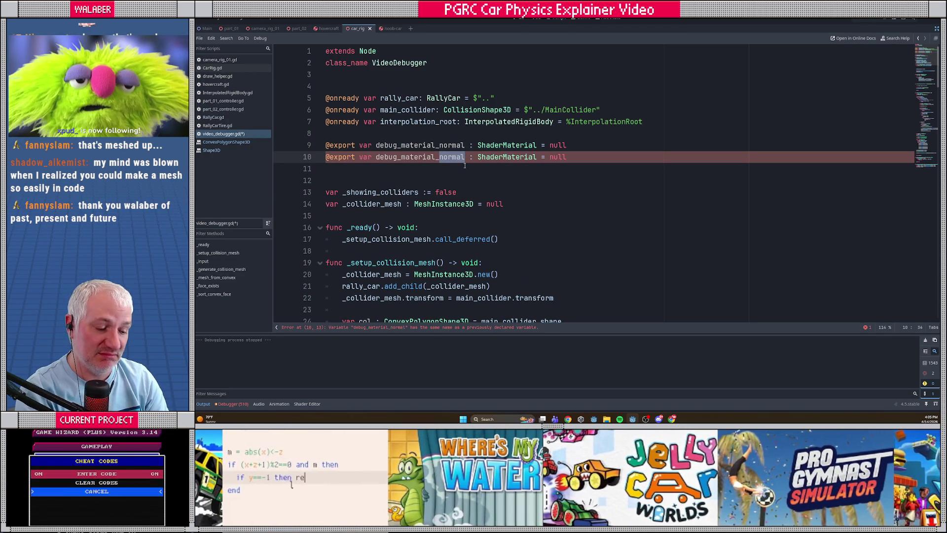
pyautogui.write('drifting')
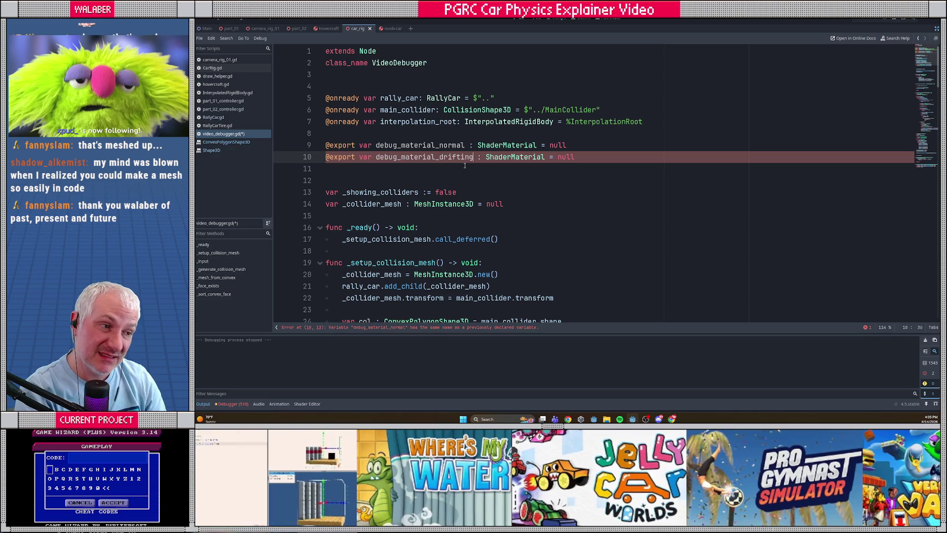
pyautogui.press('End')
pyautogui.press('Return')
pyautogui.hotkey('ctrl', 'v')
pyautogui.moveTo(439, 168); pyautogui.dragTo(466, 169)
pyautogui.write('crashed')
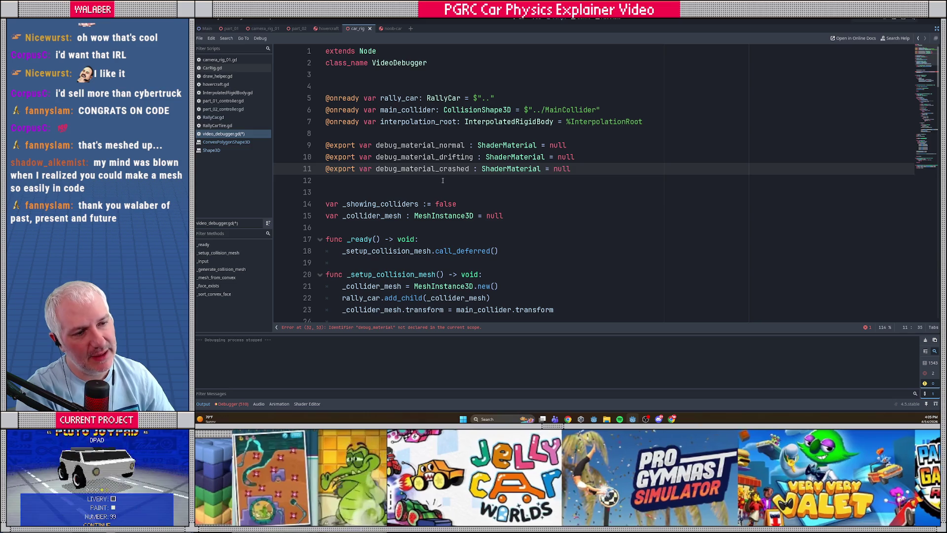
# Make set_surface_override_material use debug_material_normal.
pyautogui.click(423, 181)
pyautogui.scroll(-3, 368, 197)
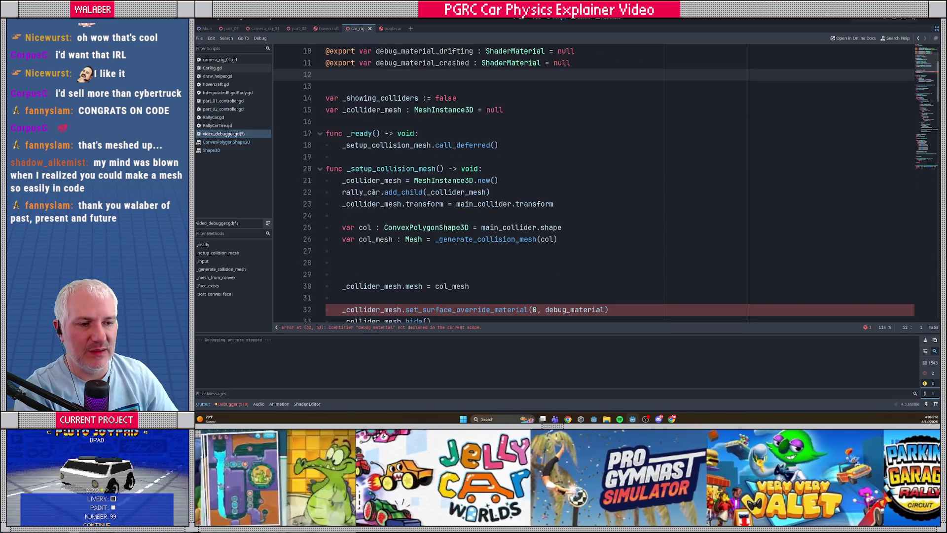
pyautogui.scroll(-3, 564, 214)
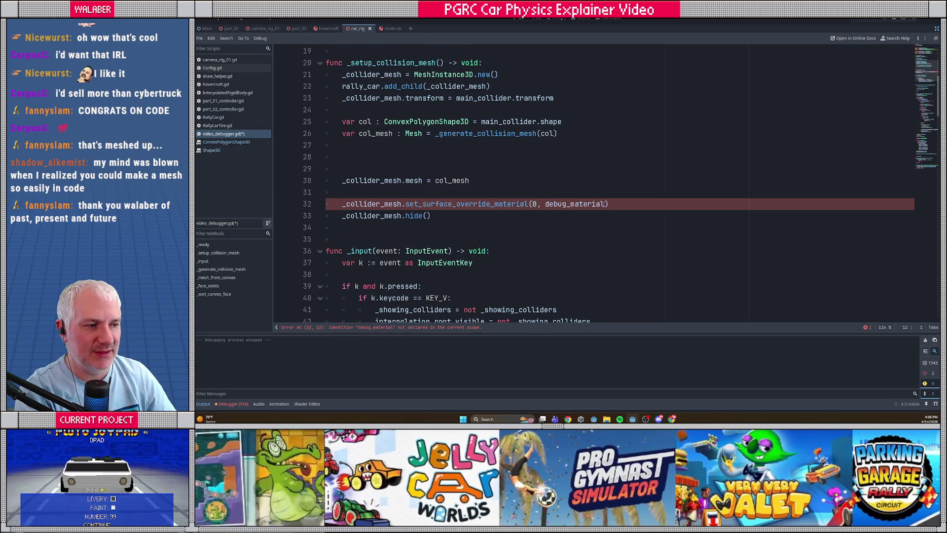
pyautogui.click(608, 203)
pyautogui.write('_n')
pyautogui.press('Return')
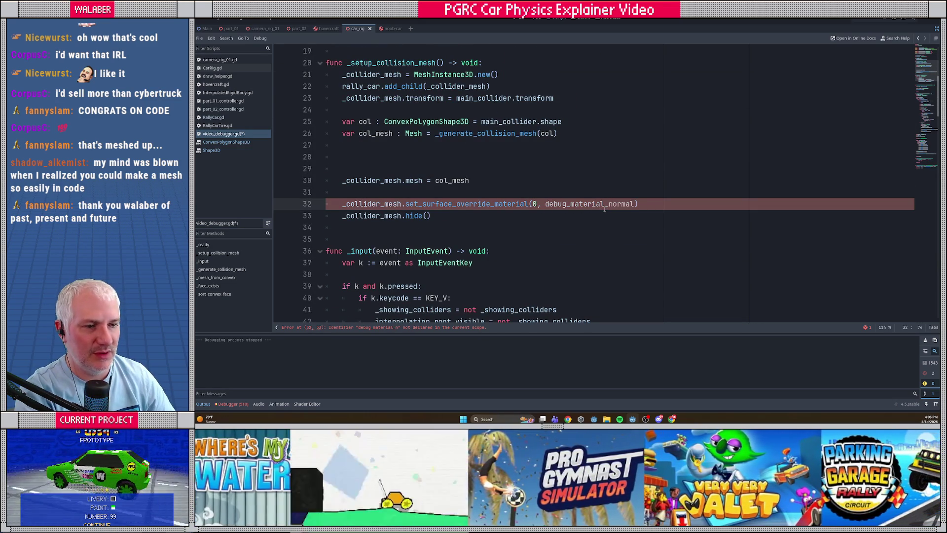
pyautogui.scroll(-2, 352, 177)
pyautogui.scroll(-4, 352, 177)
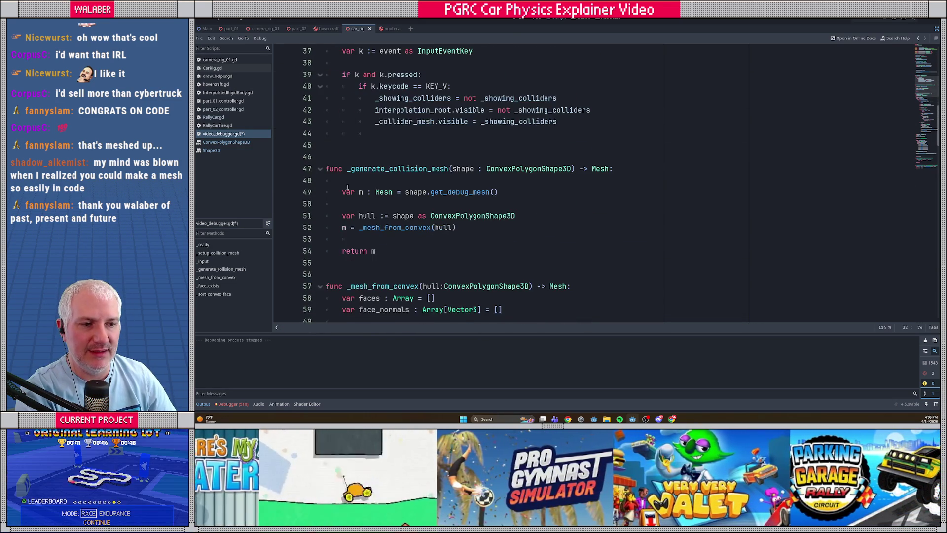
pyautogui.scroll(-3, 346, 186)
pyautogui.scroll(5, 345, 186)
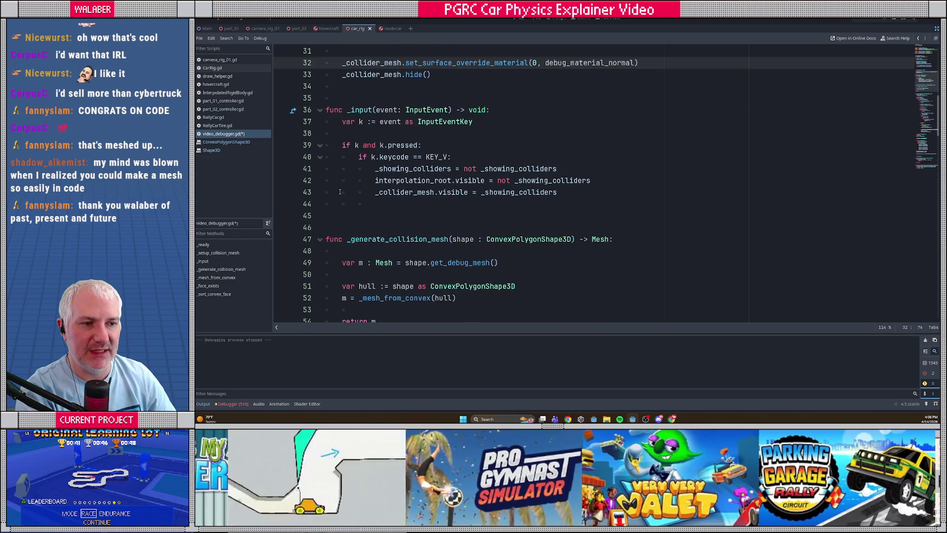
# Add a _process(delta) function stub below the input handler.
pyautogui.click(329, 216)
pyautogui.press('Return')
pyautogui.press('Return')
pyautogui.press('Up')
pyautogui.write('func _op')
pyautogui.press('BackSpace')
pyautogui.press('BackSpace')
pyautogui.write('pr')
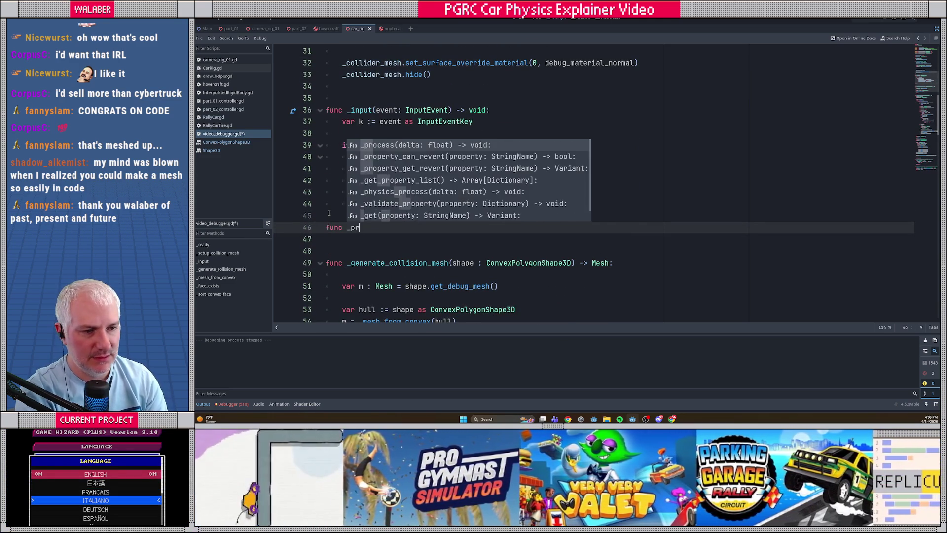
pyautogui.press('Return')
pyautogui.press('Return')
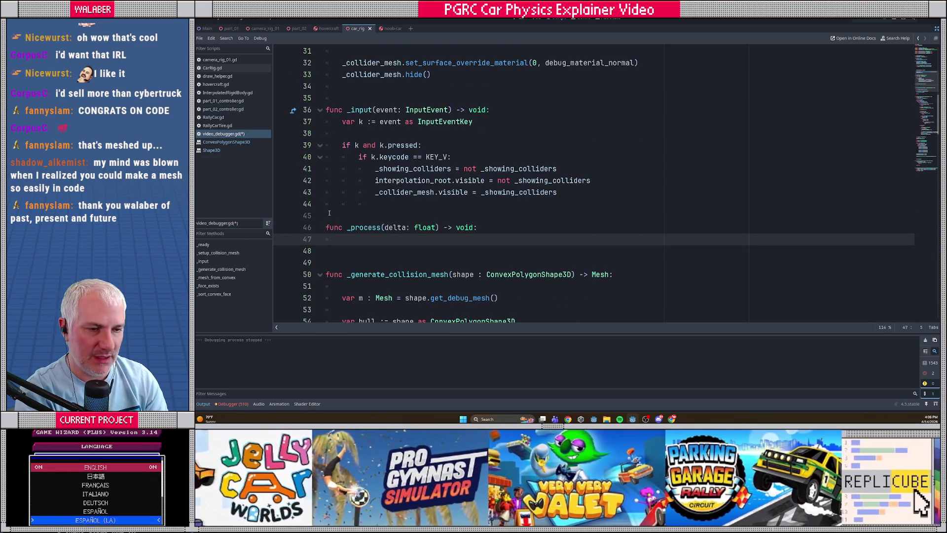
# Write the check rally_car.rig.drift_dir != 0 inside _process.
pyautogui.write('car')
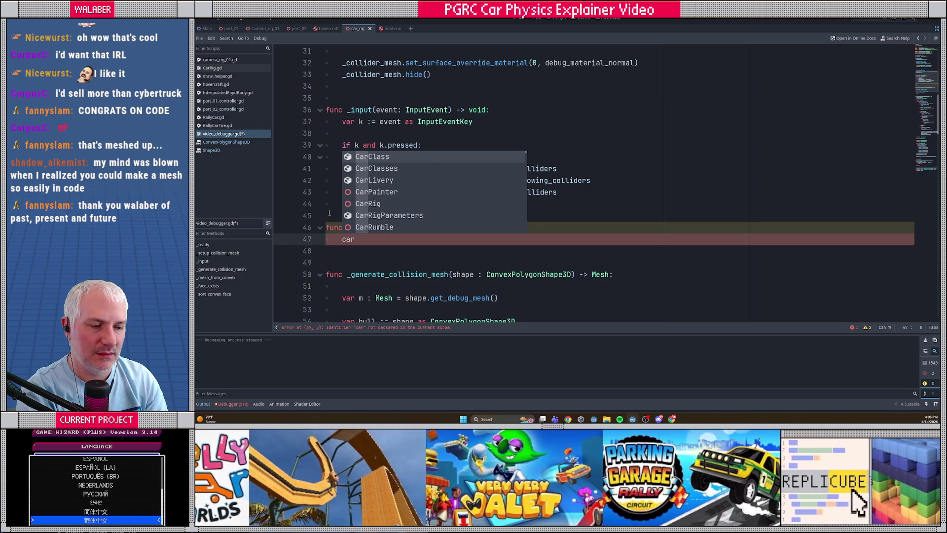
pyautogui.press('BackSpace')
pyautogui.press('BackSpace')
pyautogui.press('BackSpace')
pyautogui.write('rall')
pyautogui.press('Return')
pyautogui.write('.rig')
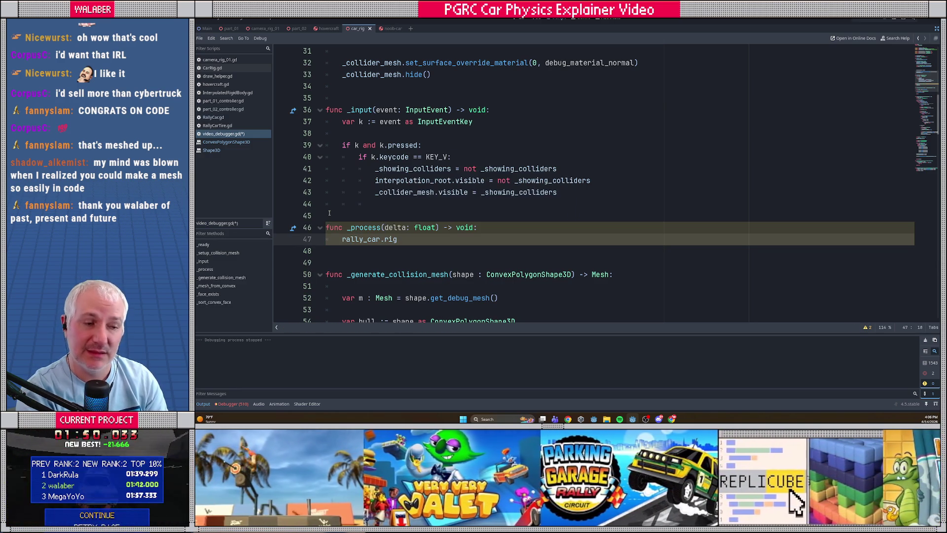
pyautogui.write('.dri')
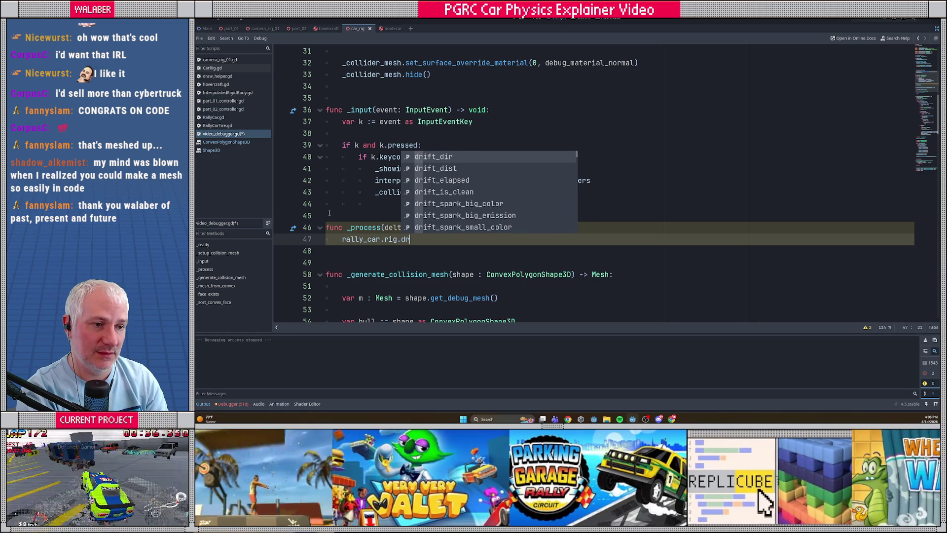
pyautogui.write('ftin')
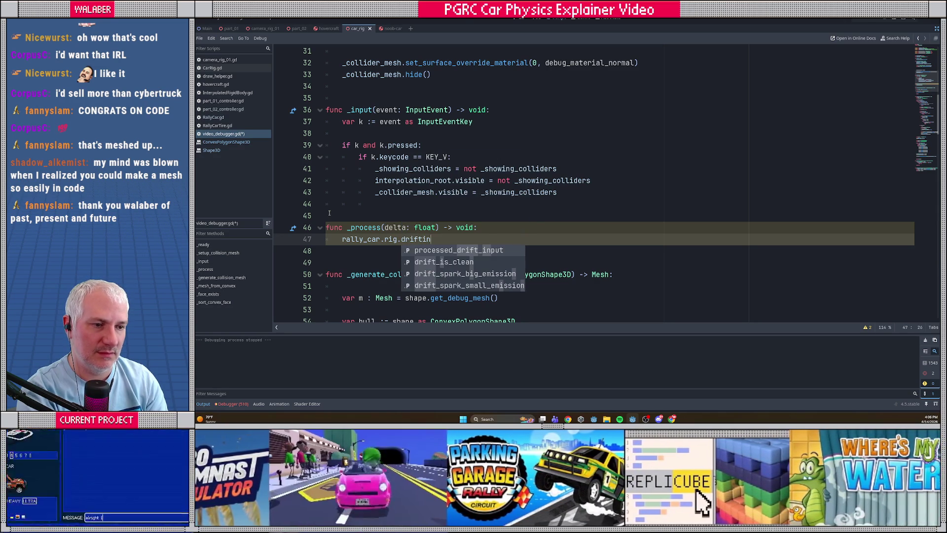
pyautogui.press('BackSpace')
pyautogui.press('BackSpace')
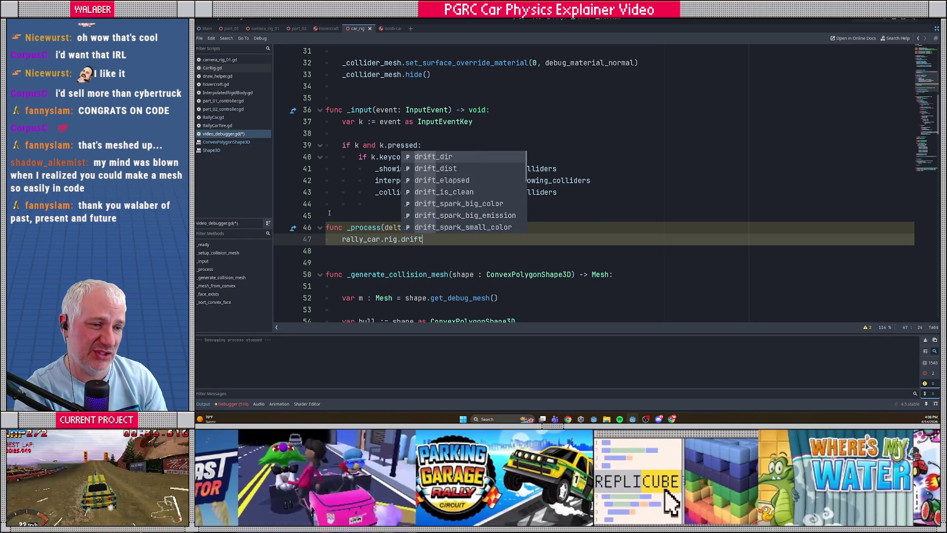
pyautogui.press('Return')
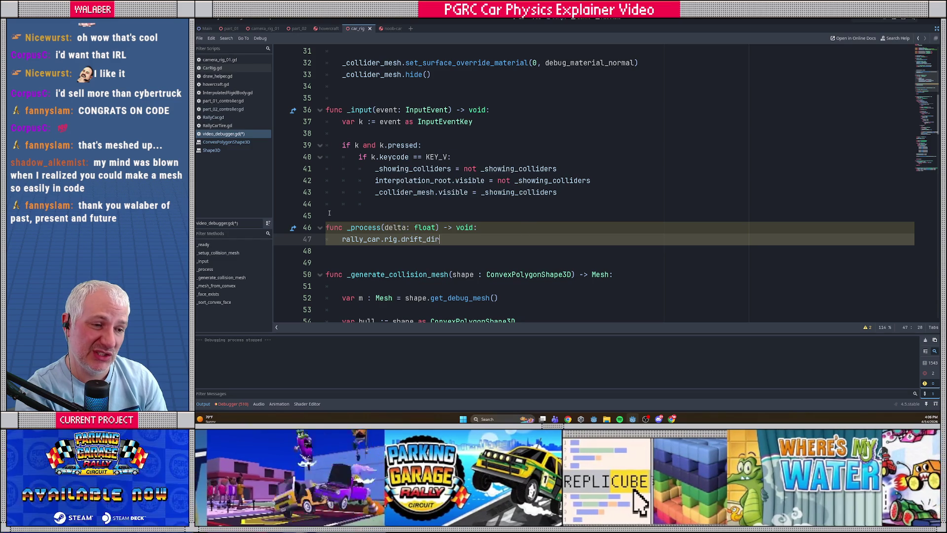
pyautogui.write('!= 0')
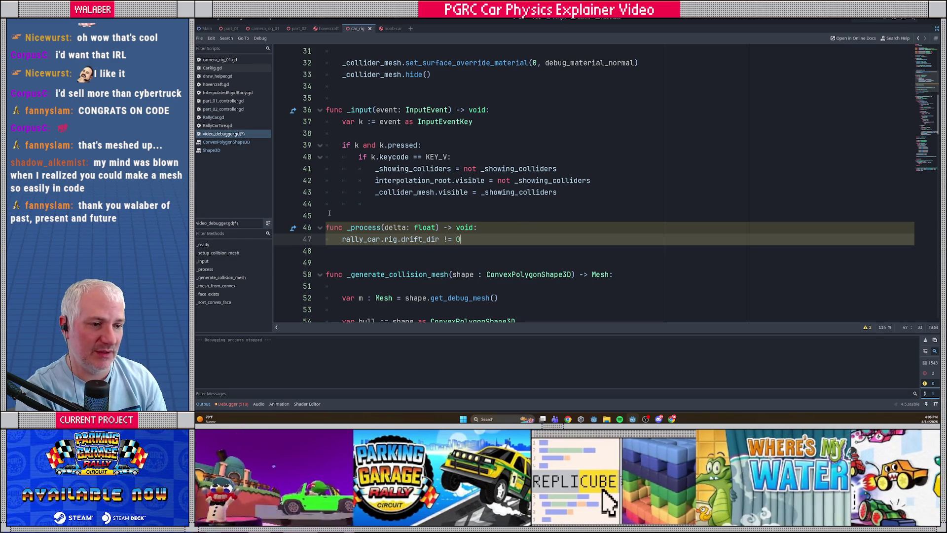
# Add a '# what is our state?' comment and var state_description := "DRIVING" at the top.
pyautogui.press('Up')
pyautogui.press('End')
pyautogui.press('Return')
pyautogui.write('# what ')
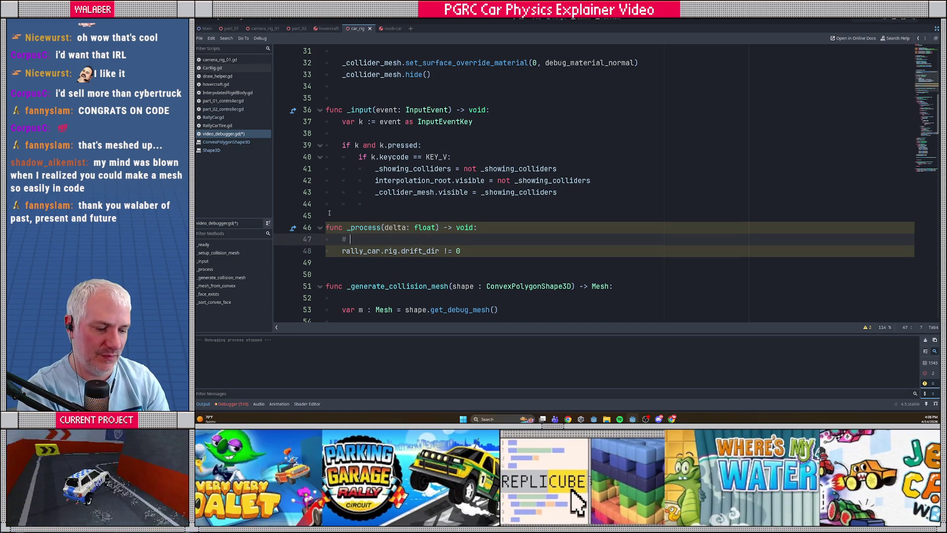
pyautogui.write('is our state?')
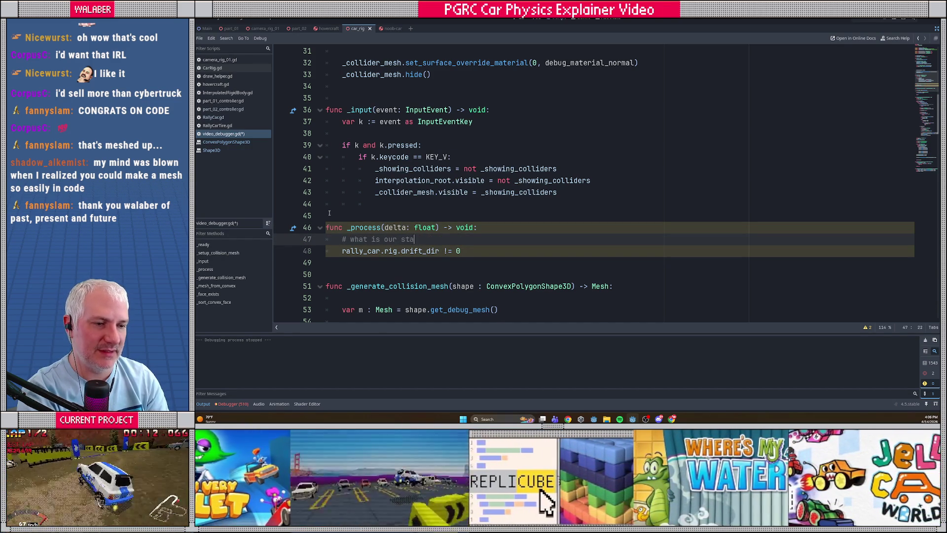
pyautogui.press('Return')
pyautogui.write('var state_d')
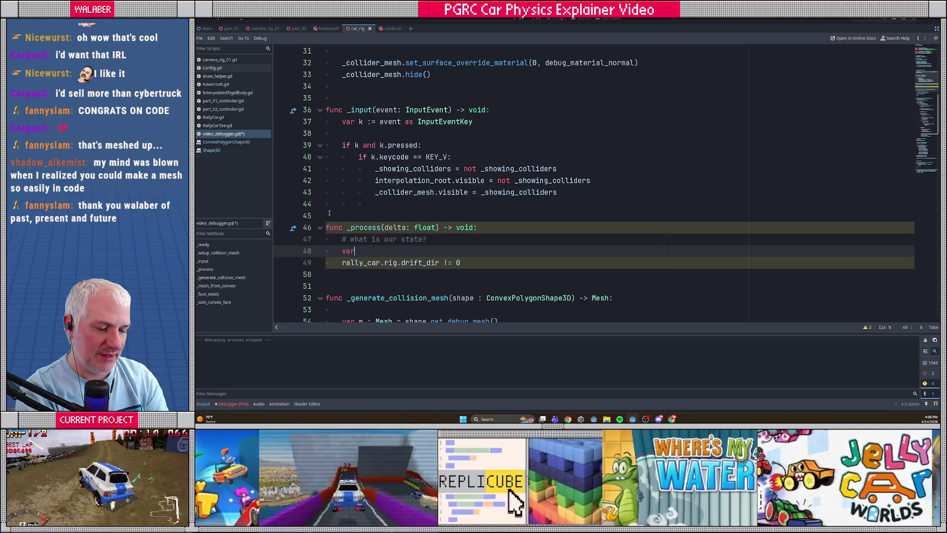
pyautogui.write('escription := "')
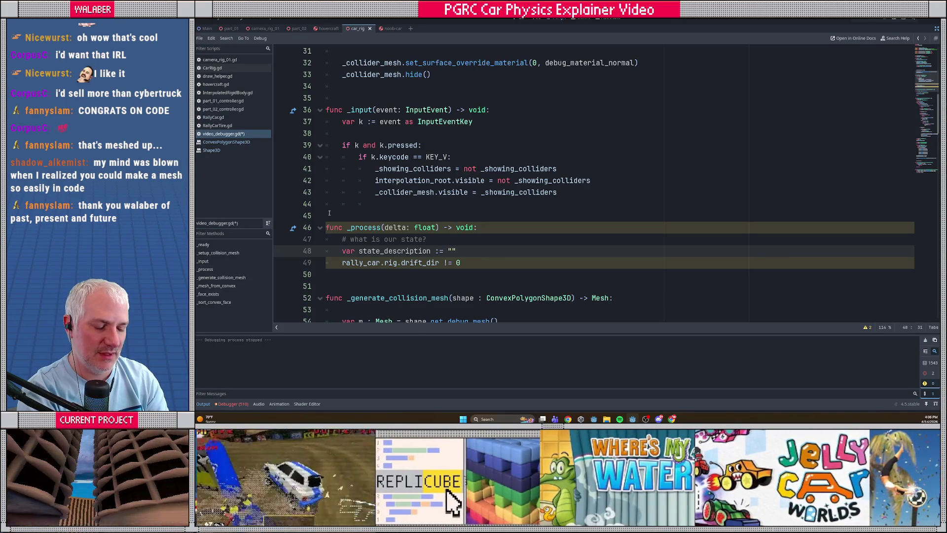
pyautogui.write('driving')
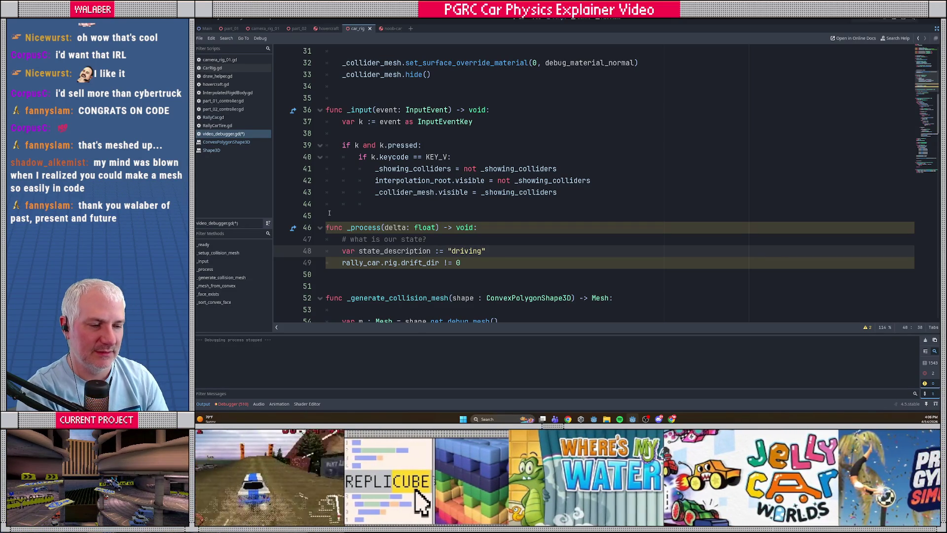
pyautogui.press('BackSpace')
pyautogui.press('BackSpace')
pyautogui.press('BackSpace')
pyautogui.write('DRIVI')
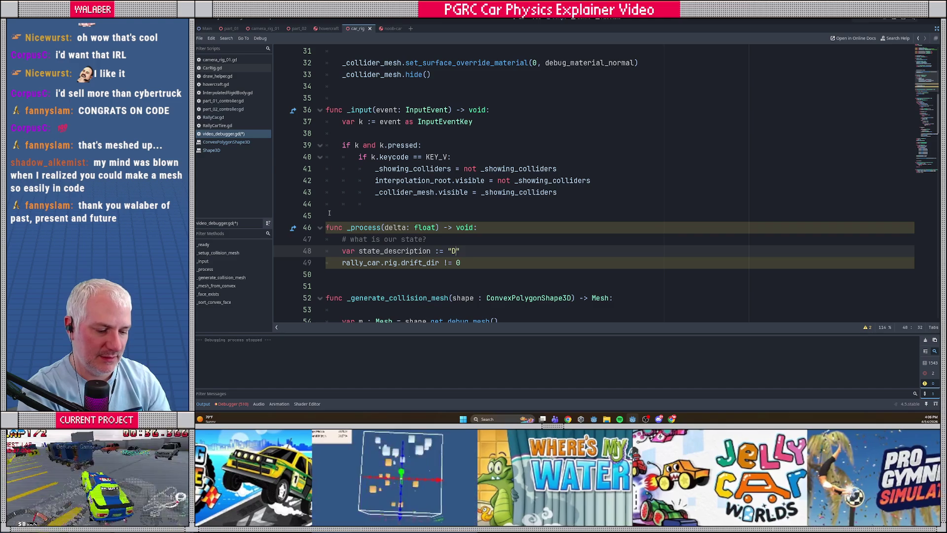
pyautogui.write('NG')
pyautogui.press('Return')
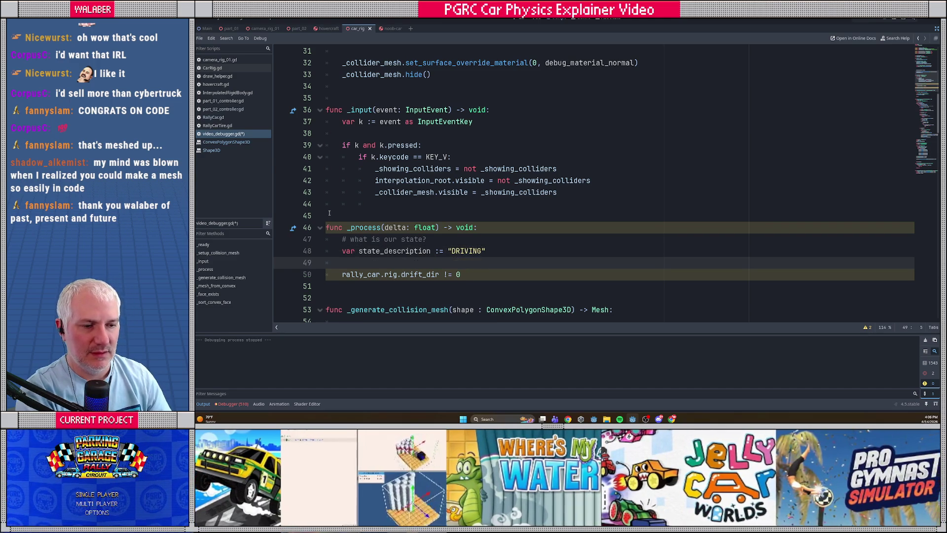
pyautogui.scroll(-2, 329, 213)
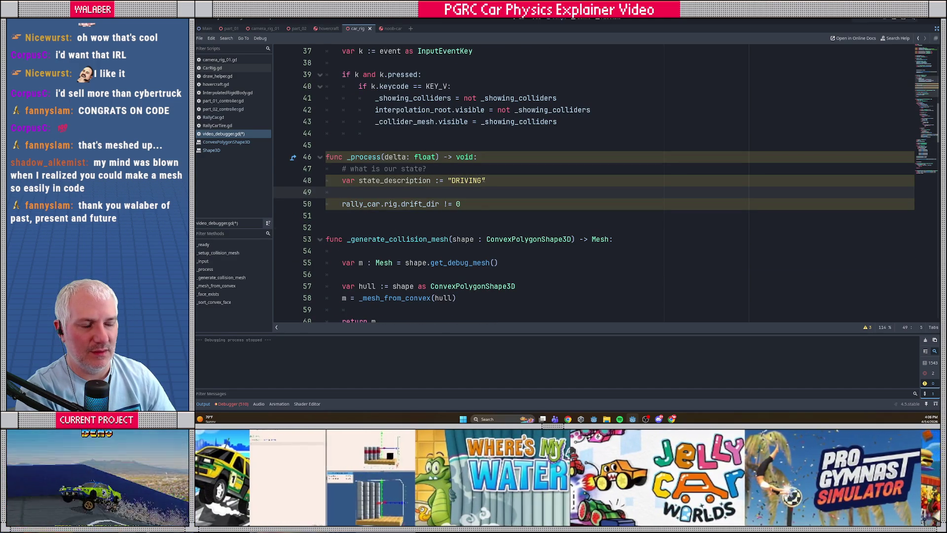
pyautogui.click(482, 180)
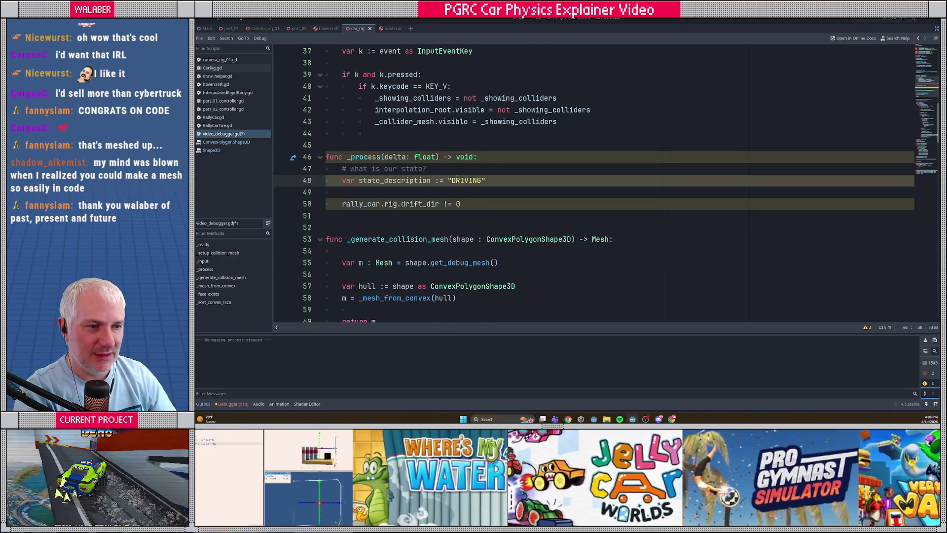
pyautogui.click(488, 157)
pyautogui.press('Return')
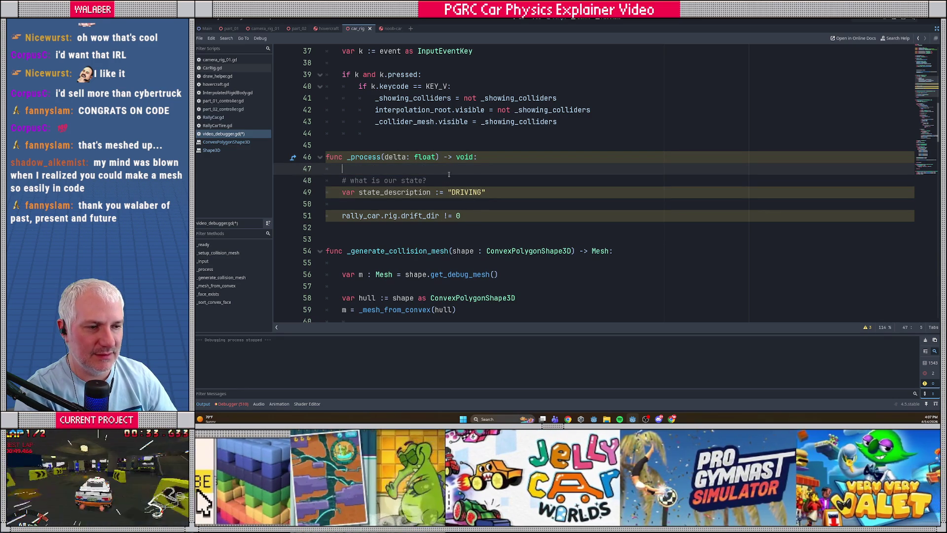
pyautogui.scroll(12, 449, 173)
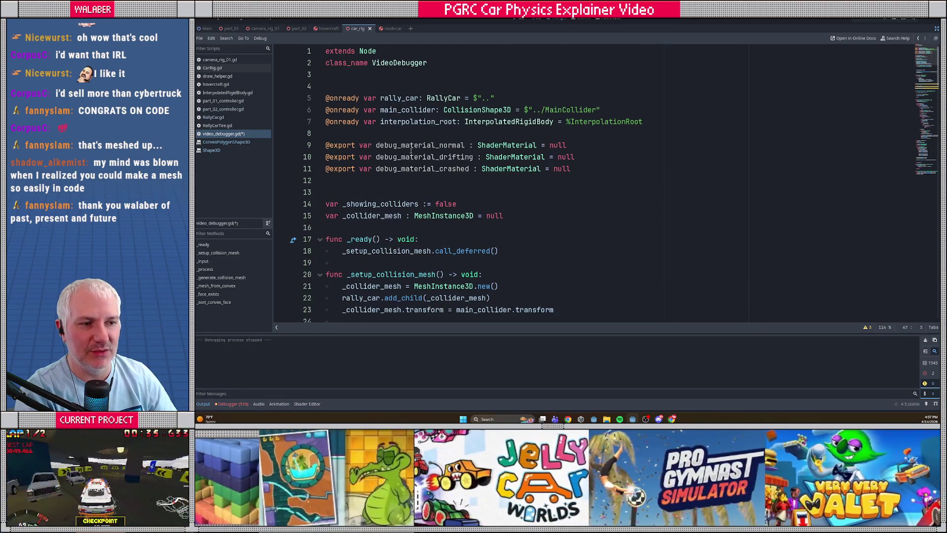
pyautogui.click(581, 145)
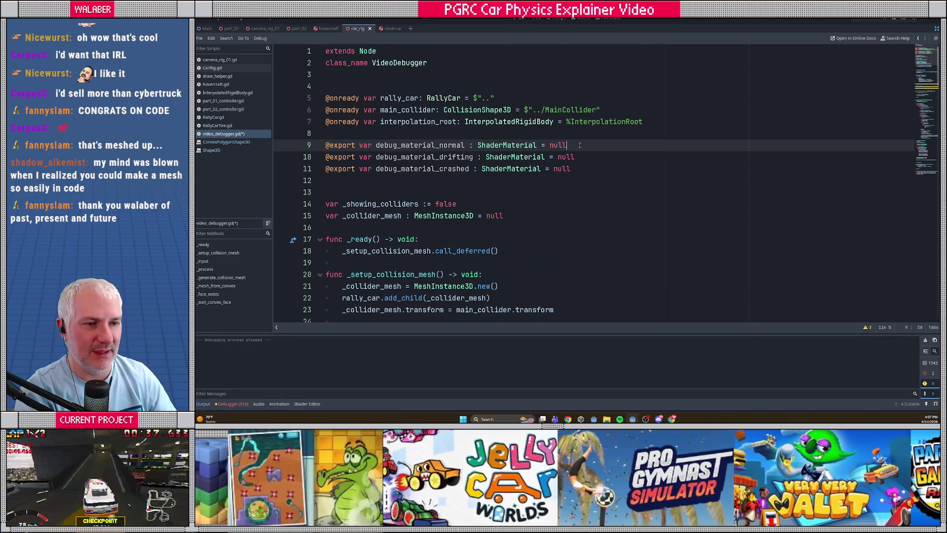
pyautogui.press('Return')
pyautogui.write('@export var debug_materia')
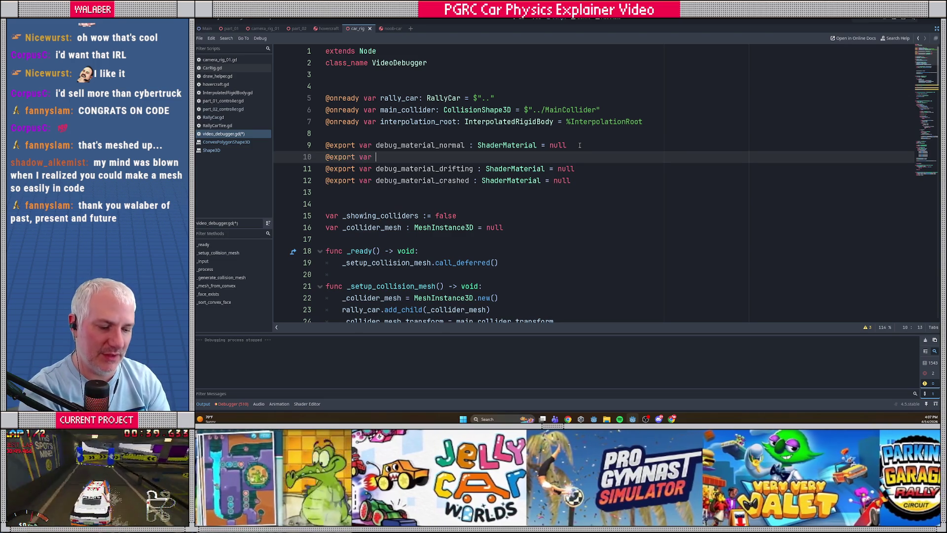
pyautogui.write('l_airborn ')
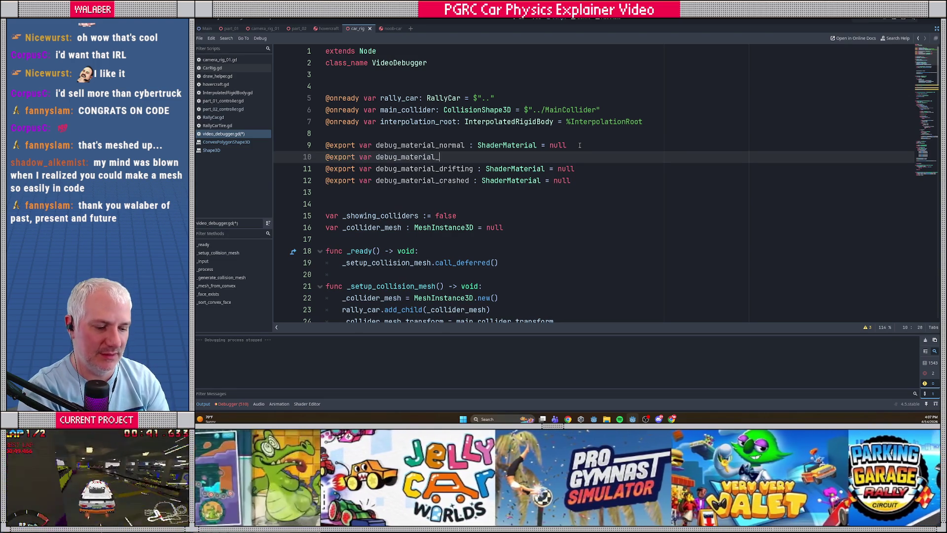
pyautogui.write(': ShaderMa')
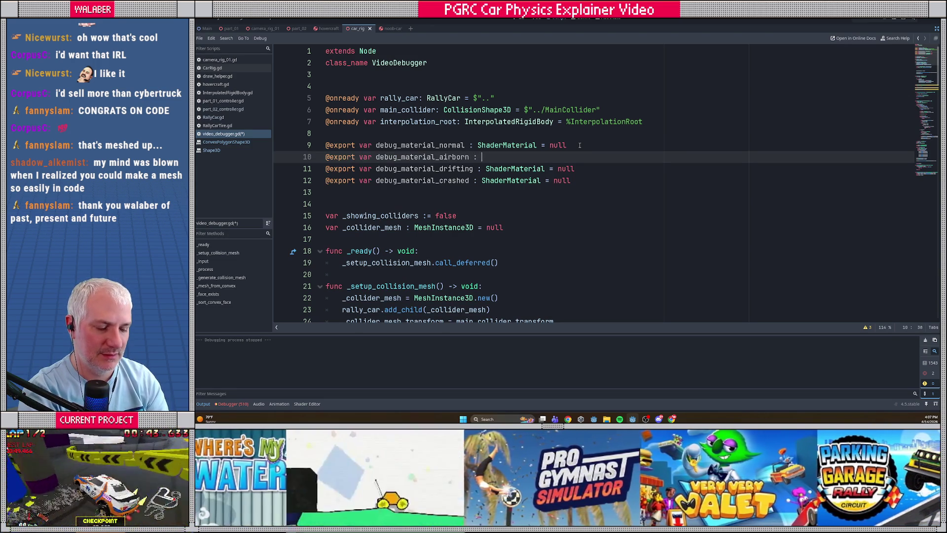
pyautogui.press('Return')
pyautogui.write('= null')
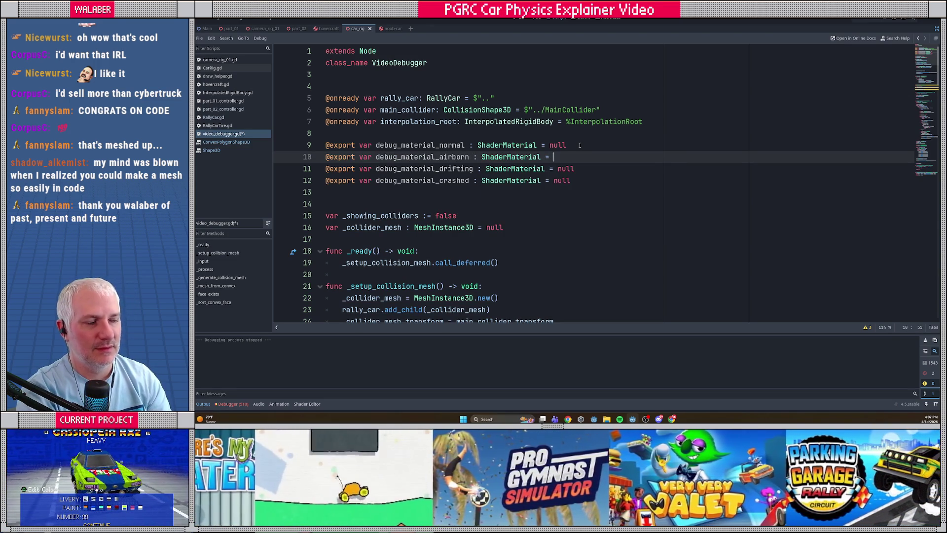
pyautogui.click(417, 197)
pyautogui.scroll(-13, 404, 204)
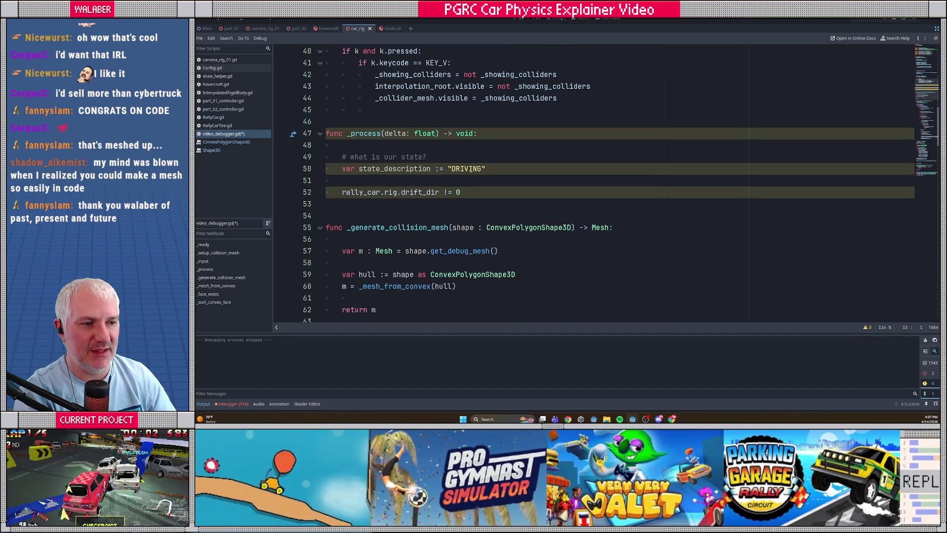
# Declare 'var mat := debug_material_normal' below state_description and remove the leftover drift_dir check.
pyautogui.click(492, 168)
pyautogui.press('Return')
pyautogui.write('var mat :=')
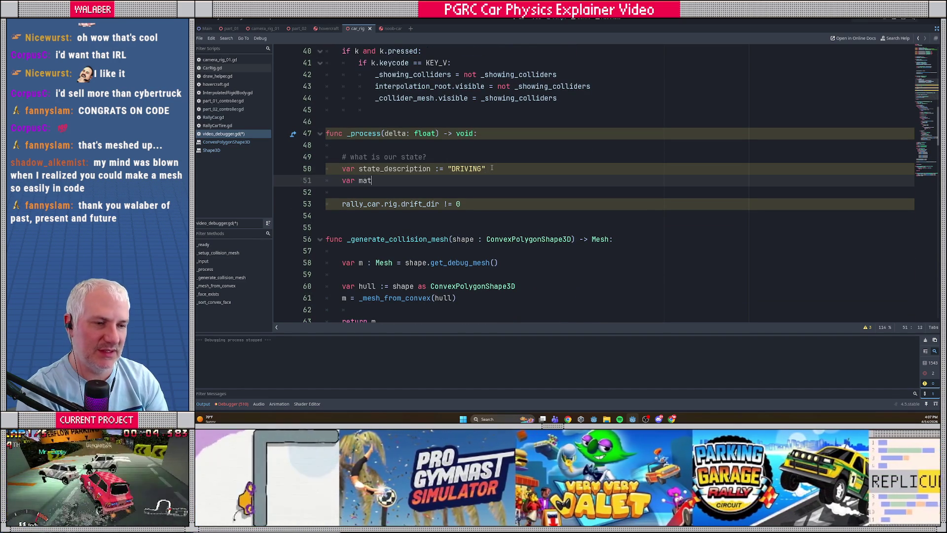
pyautogui.write(' debug_')
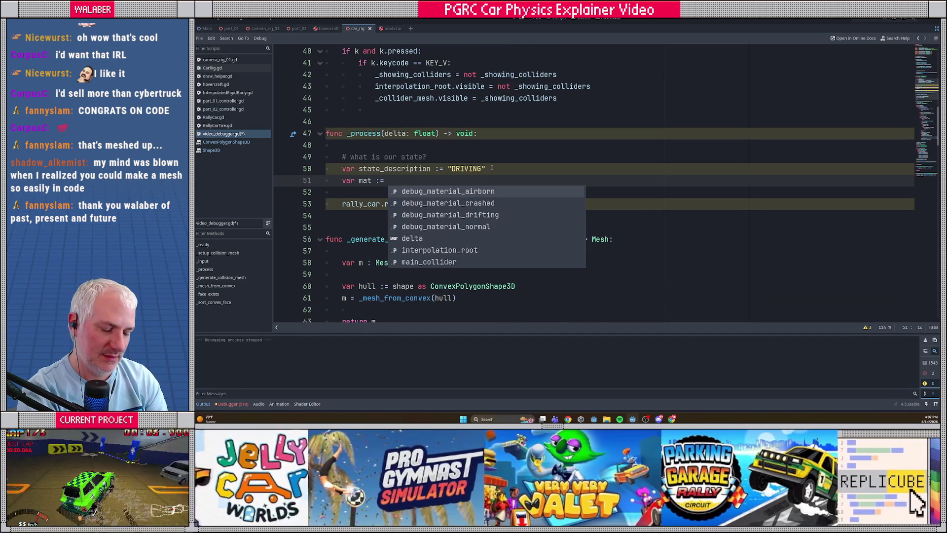
pyautogui.press('Down')
pyautogui.press('Down')
pyautogui.press('Down')
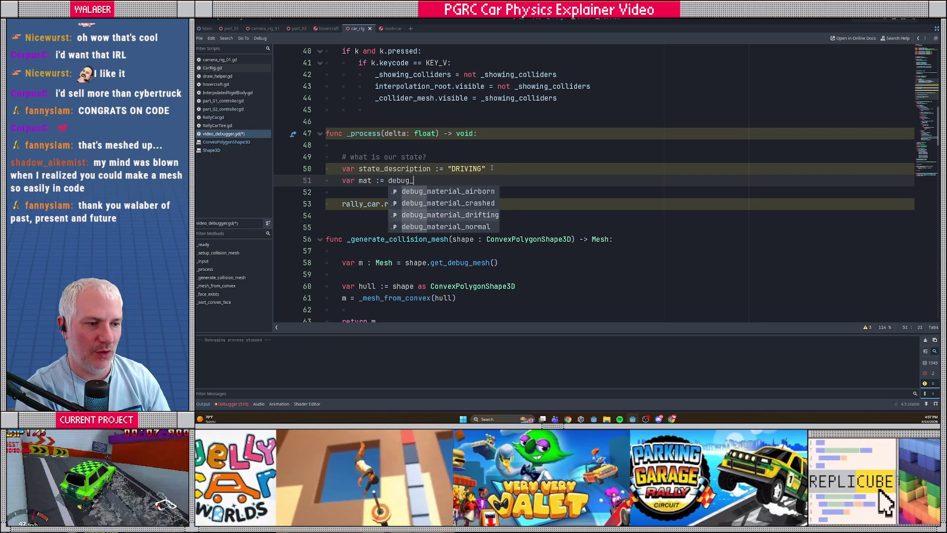
pyautogui.press('Return')
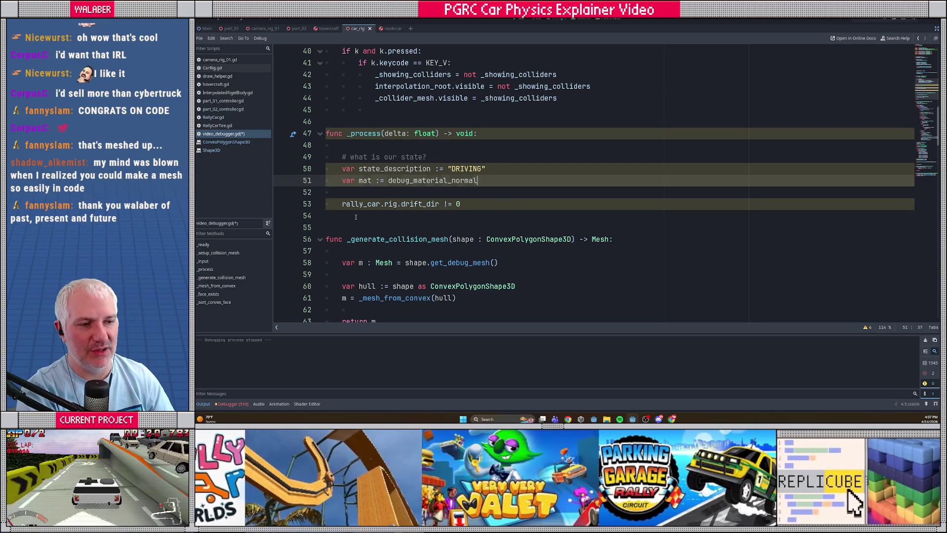
pyautogui.click(356, 204)
pyautogui.hotkey('ctrl', 'x')
pyautogui.press('Return')
pyautogui.press('Return')
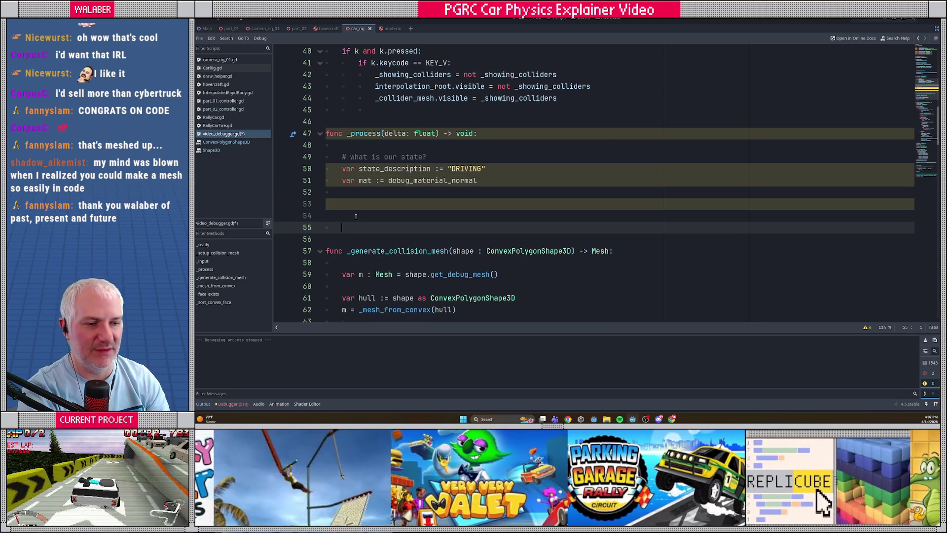
# Apply mat to the collider mesh with _collider_mesh.set_surface_override_material(0, mat).
pyautogui.write('_collider_mesh.')
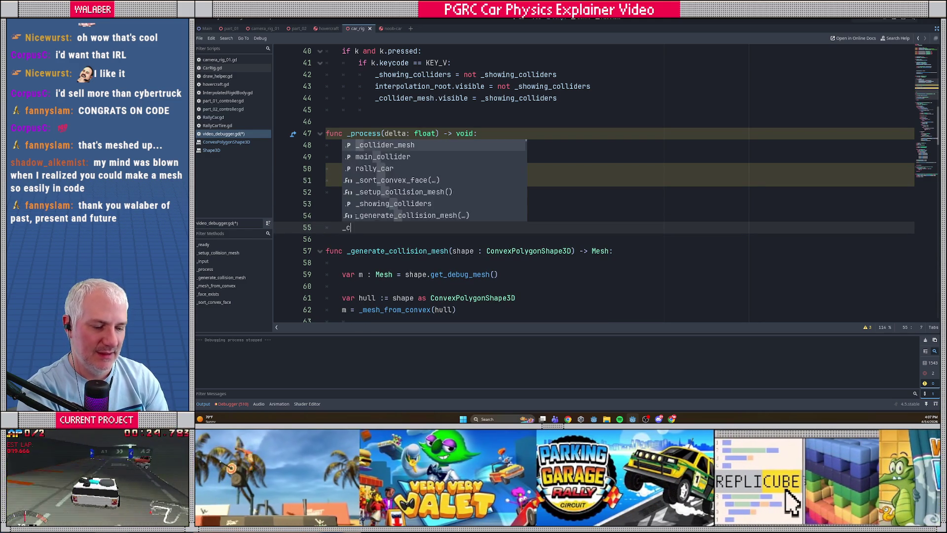
pyautogui.write('s')
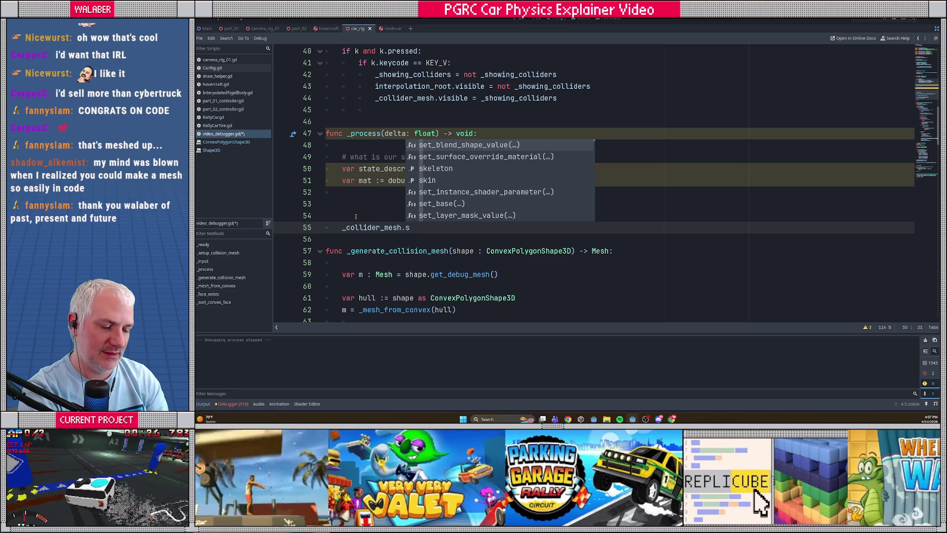
pyautogui.write('et_sur')
pyautogui.press('Return')
pyautogui.write('0, mat)')
# Draw state_description 1.0 above rally_car with DebugDraw3D.draw_text, size 32, Color.WHITE.
pyautogui.press('Return')
pyautogui.write('DebugDra')
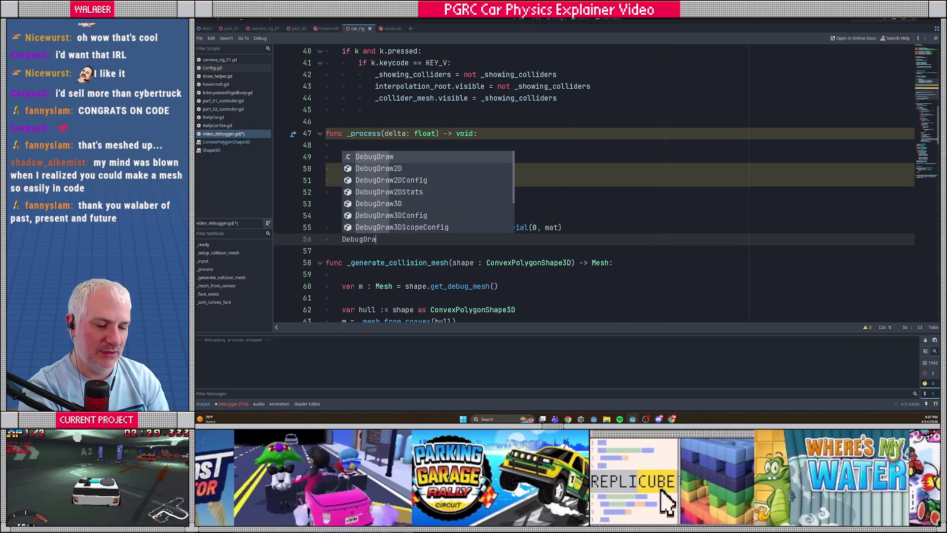
pyautogui.write('w3D.d')
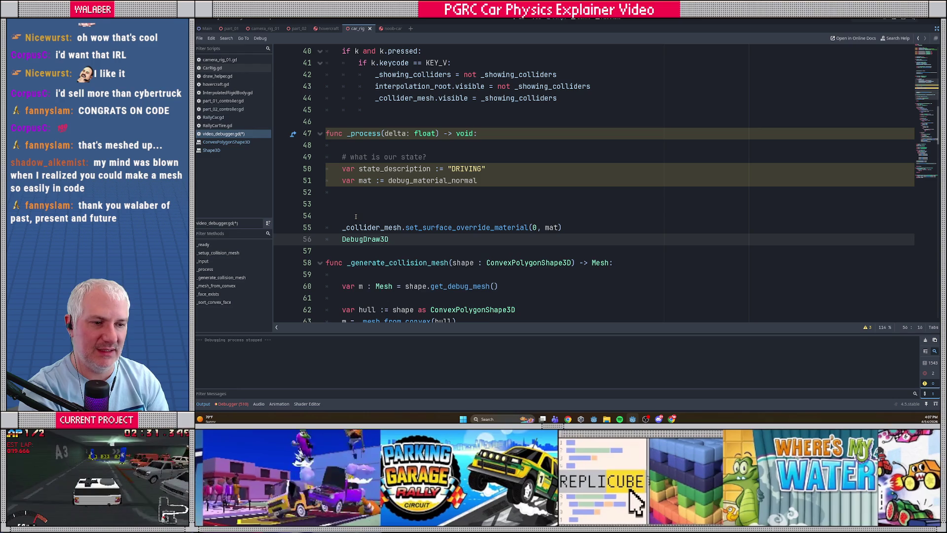
pyautogui.write('raw_t')
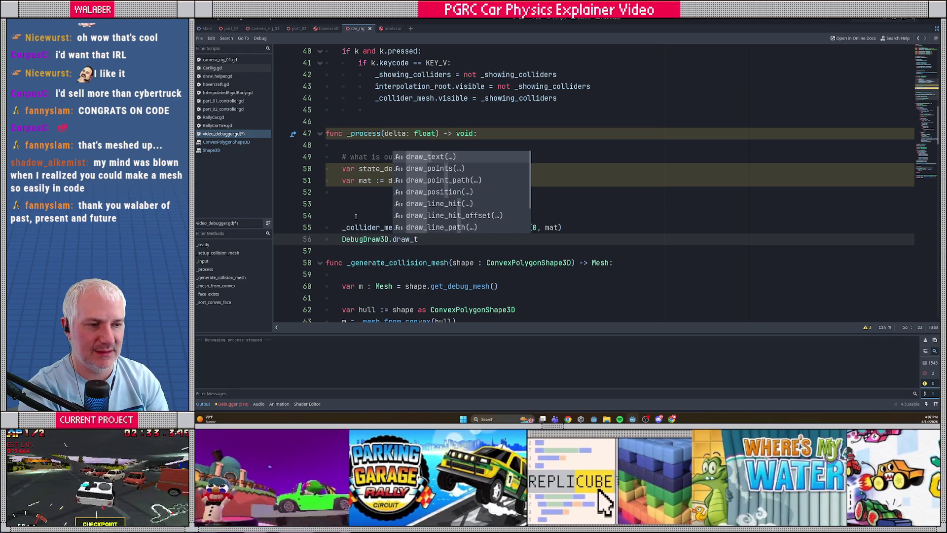
pyautogui.press('Return')
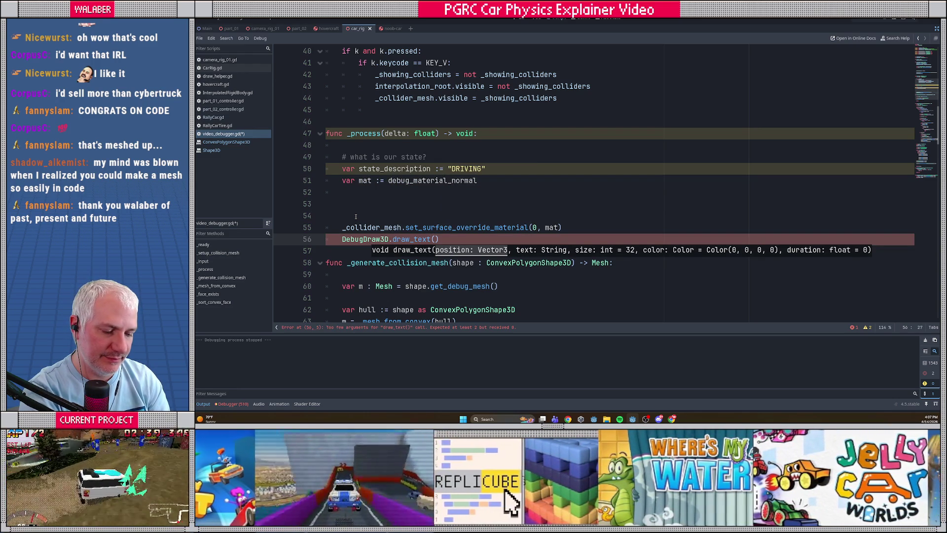
pyautogui.write('rally_car.global_position ')
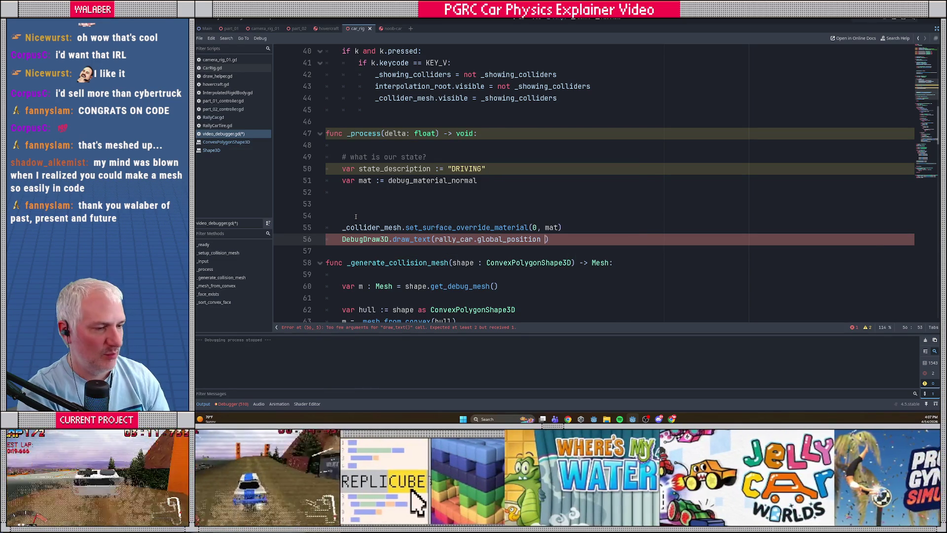
pyautogui.write('+ Vector3')
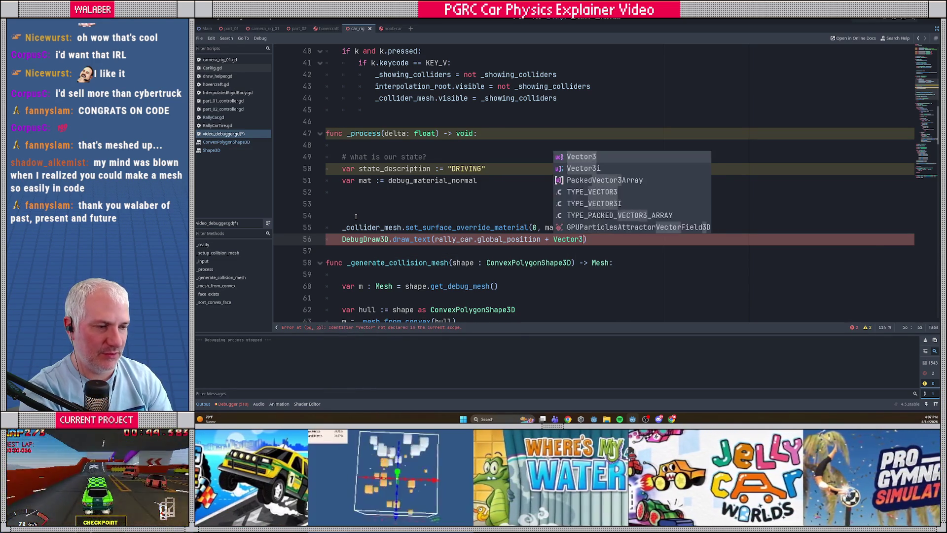
pyautogui.write('(0.0, 1.')
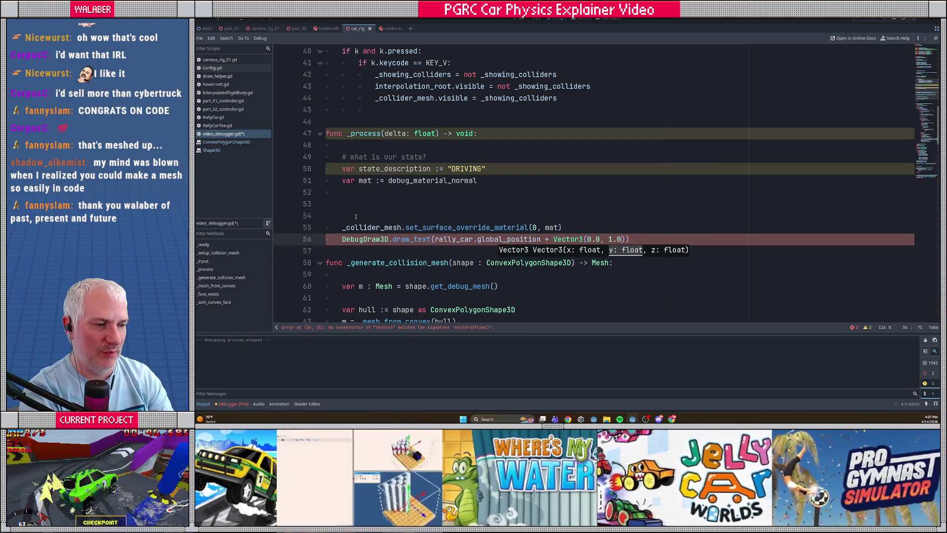
pyautogui.write('0, 0.0')
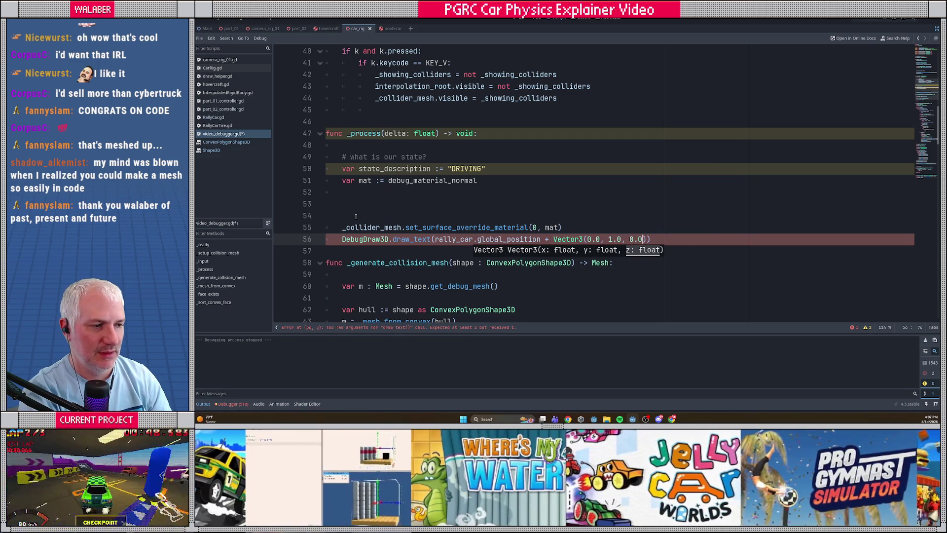
pyautogui.write('),')
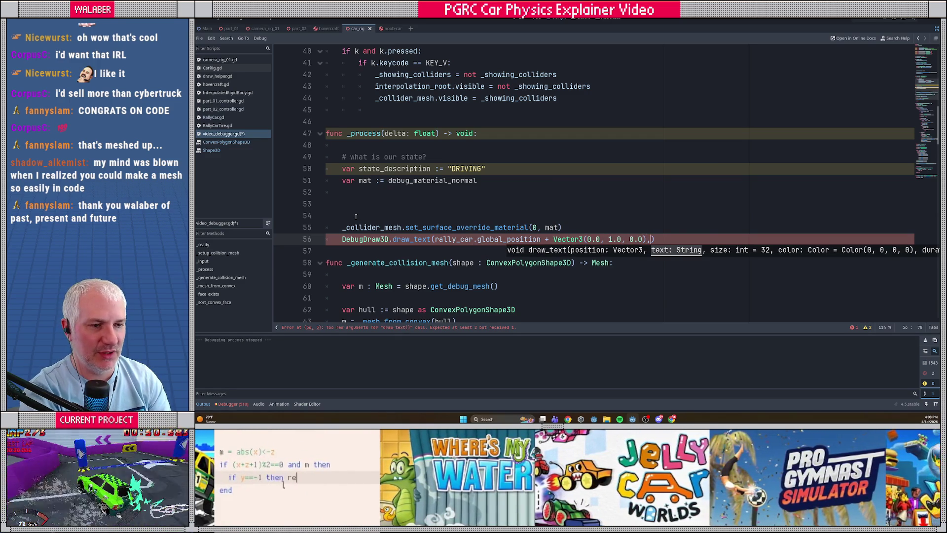
pyautogui.write(' state_se')
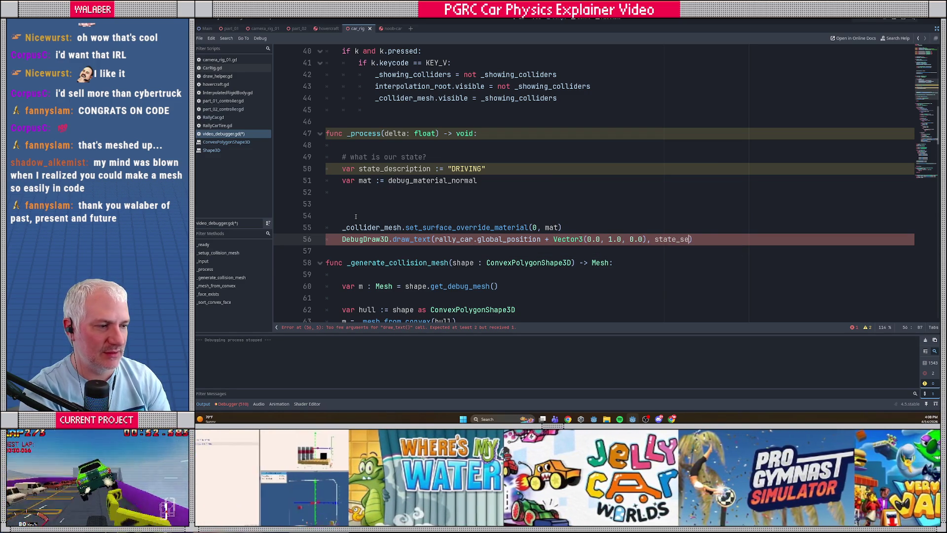
pyautogui.press('Return')
pyautogui.write(',')
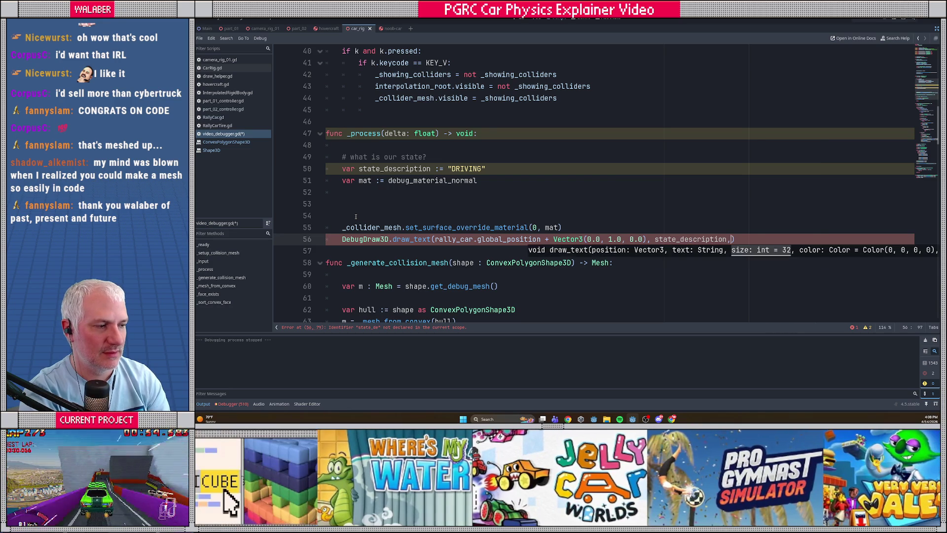
pyautogui.write(' 32,')
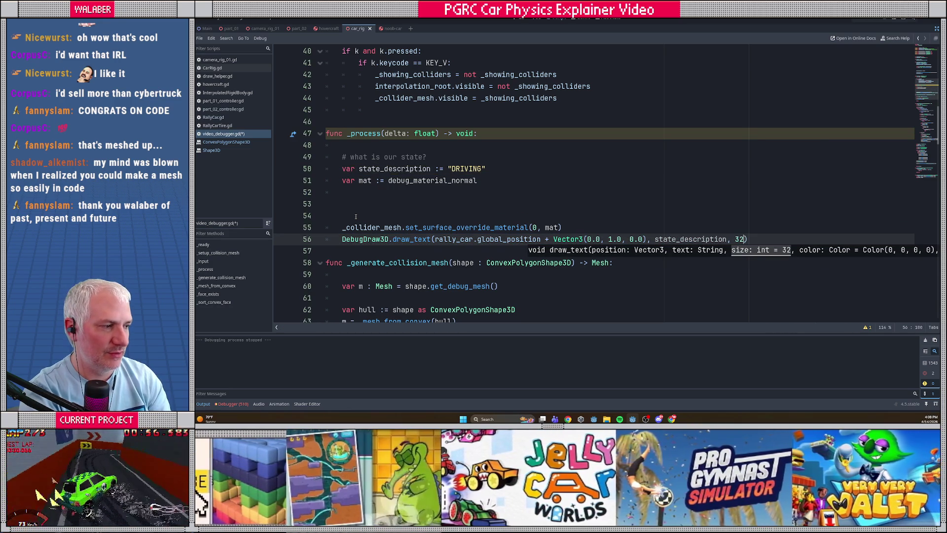
pyautogui.write(' Color.whi')
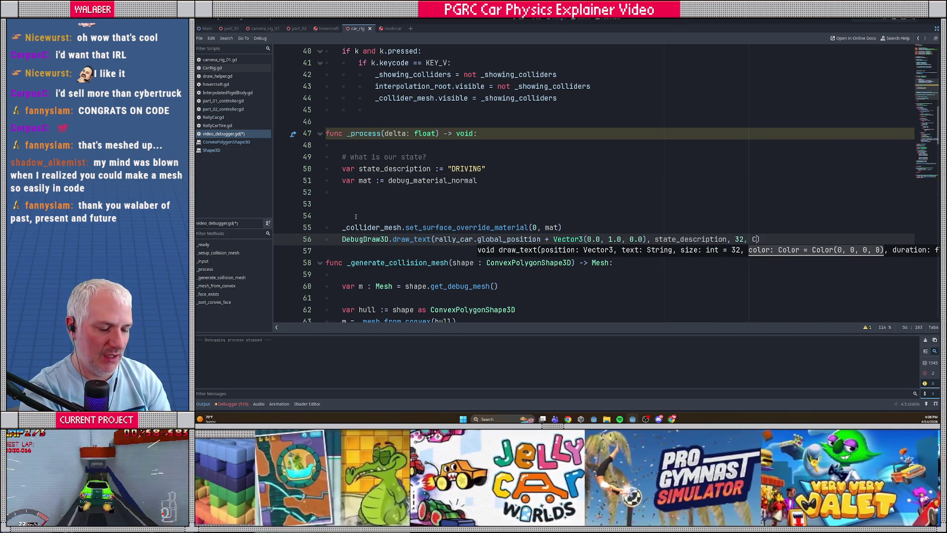
pyautogui.press('Return')
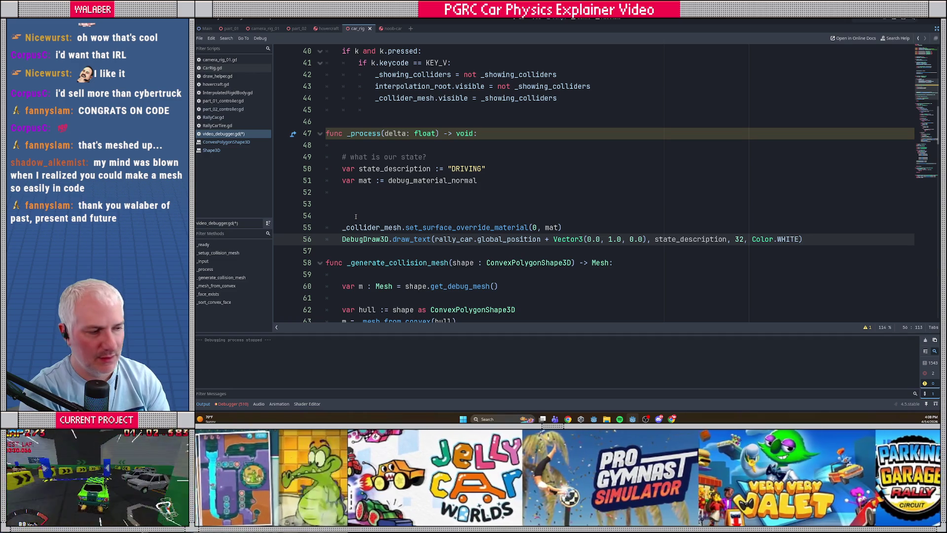
pyautogui.click(368, 194)
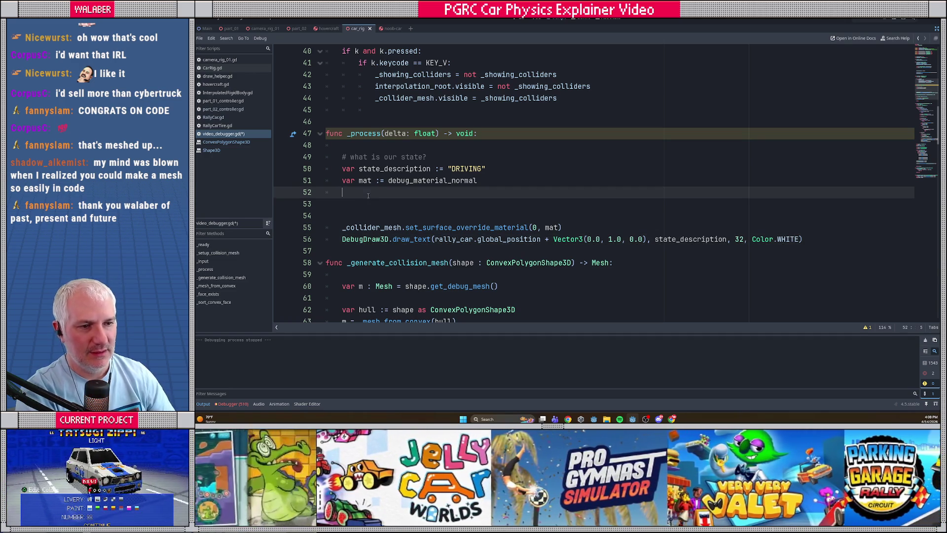
# Save the script and start the in-air check 'if rally_car.tires_on_ground <= 1:'.
pyautogui.hotkey('ctrl', 's')
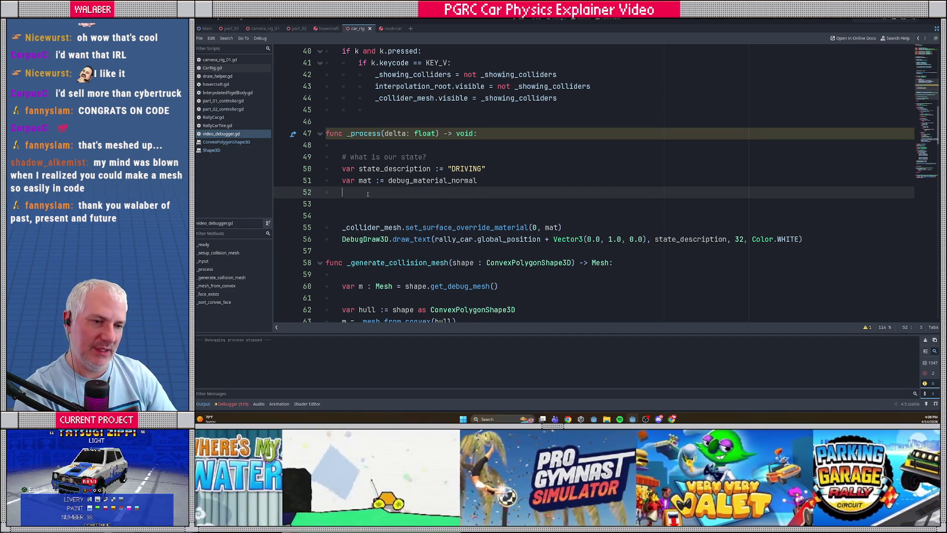
pyautogui.press('Return')
pyautogui.write('if rally_car.')
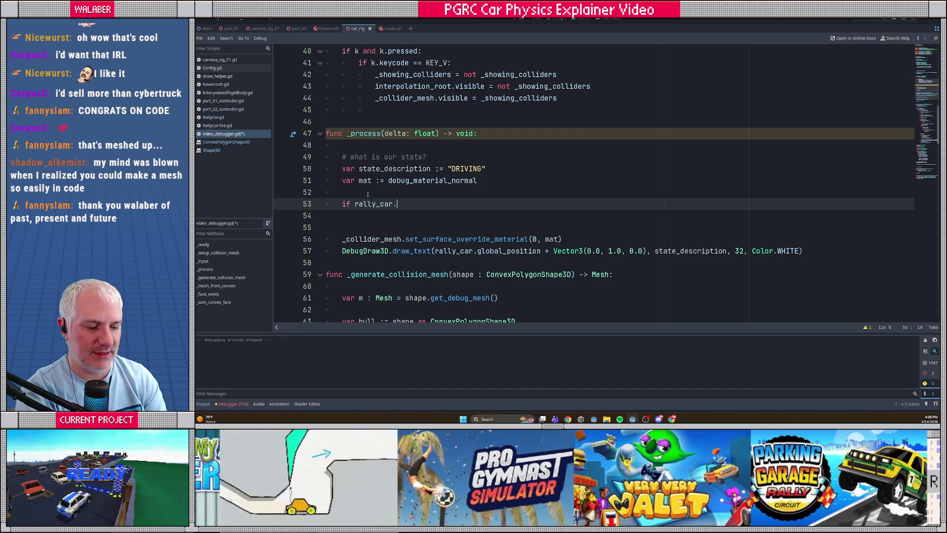
pyautogui.write('tir')
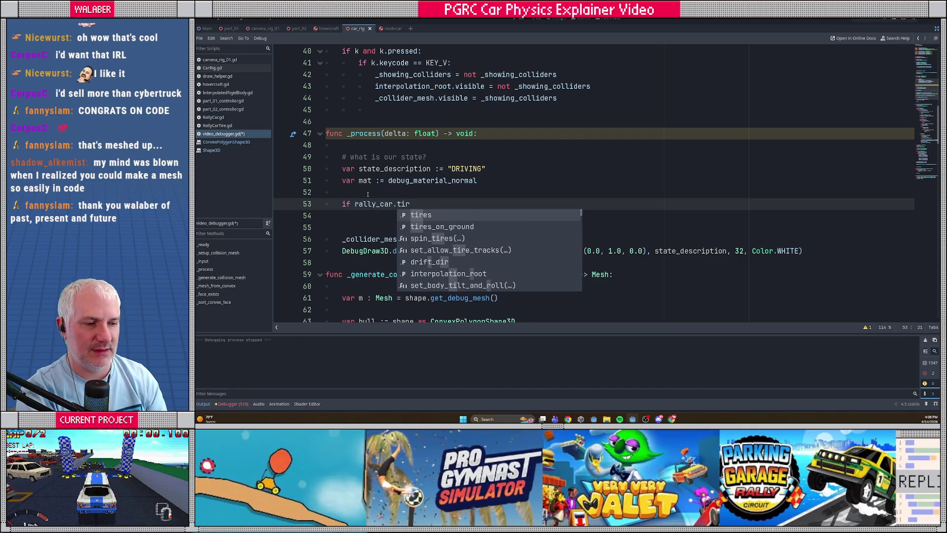
pyautogui.press('Down')
pyautogui.press('Return')
pyautogui.keyDown('ctrl'); pyautogui.click(416, 204); pyautogui.keyUp('ctrl')
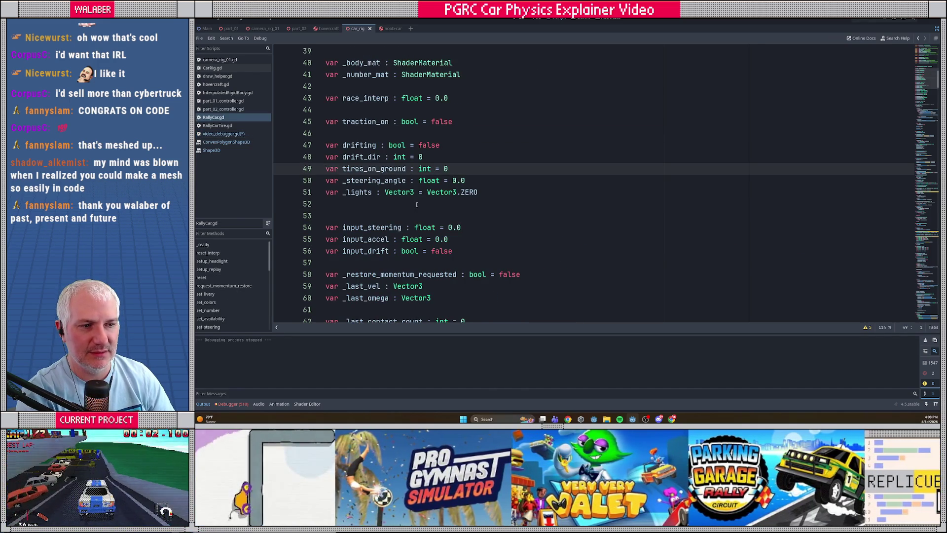
pyautogui.hotkey('alt', 'Left')
pyautogui.hotkey('alt', 'Left')
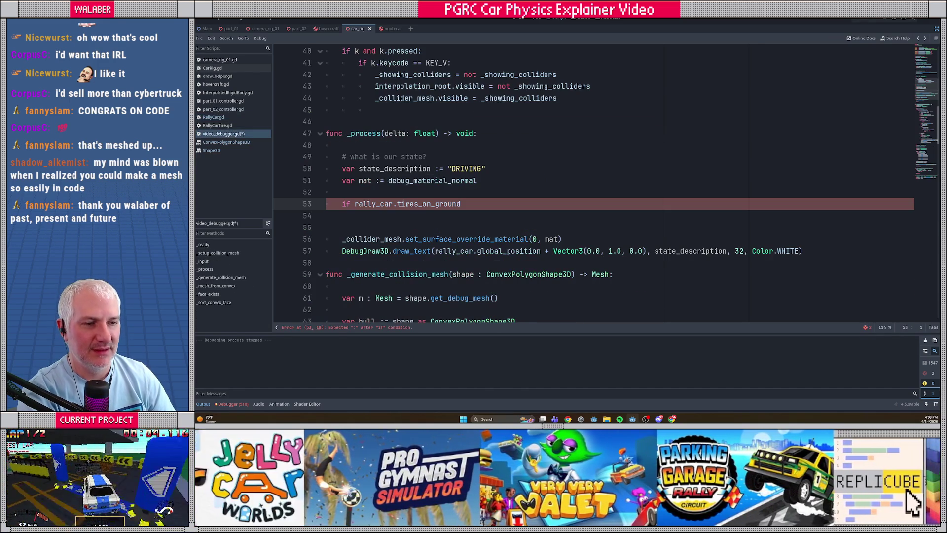
pyautogui.write('< ')
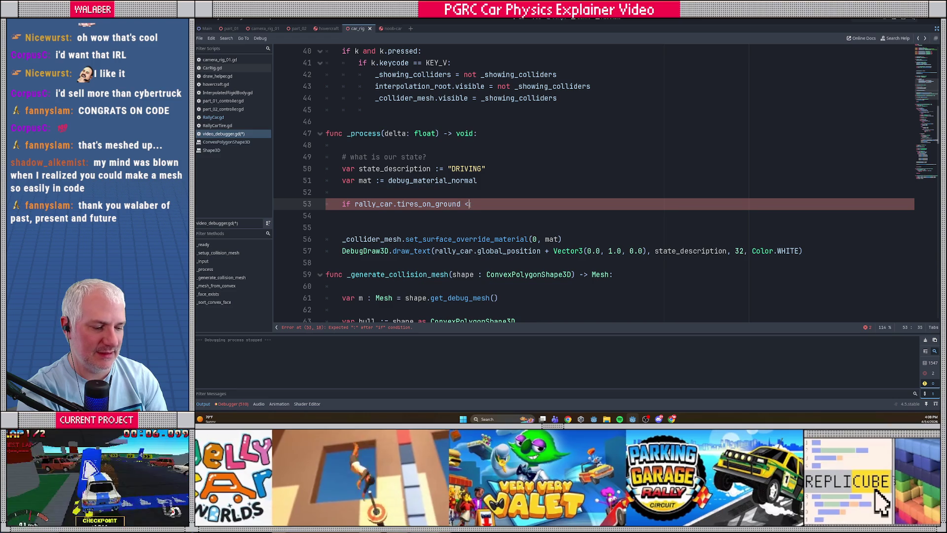
pyautogui.write('= 1:')
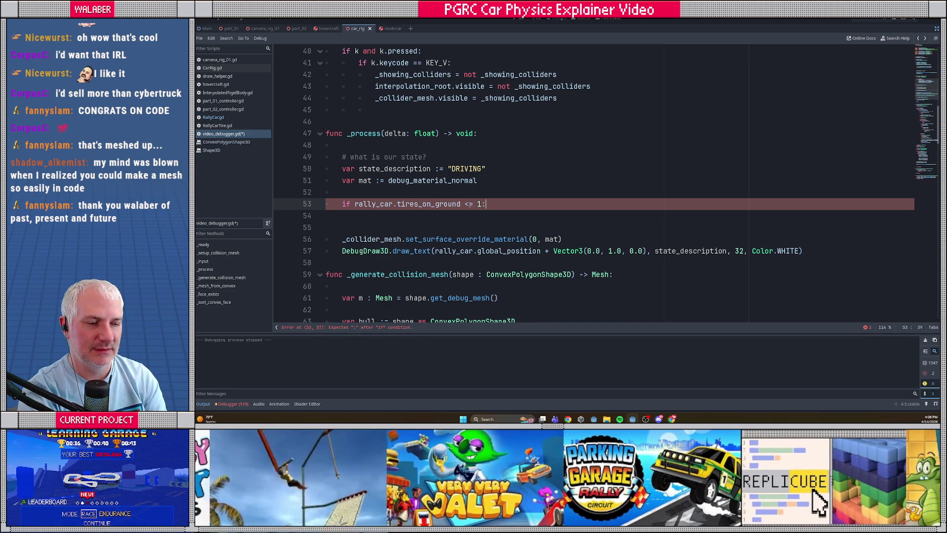
# Inside it, set state_description to "IN AIR" and mat to debug_material_airborn.
pyautogui.press('Return')
pyautogui.write('state_d')
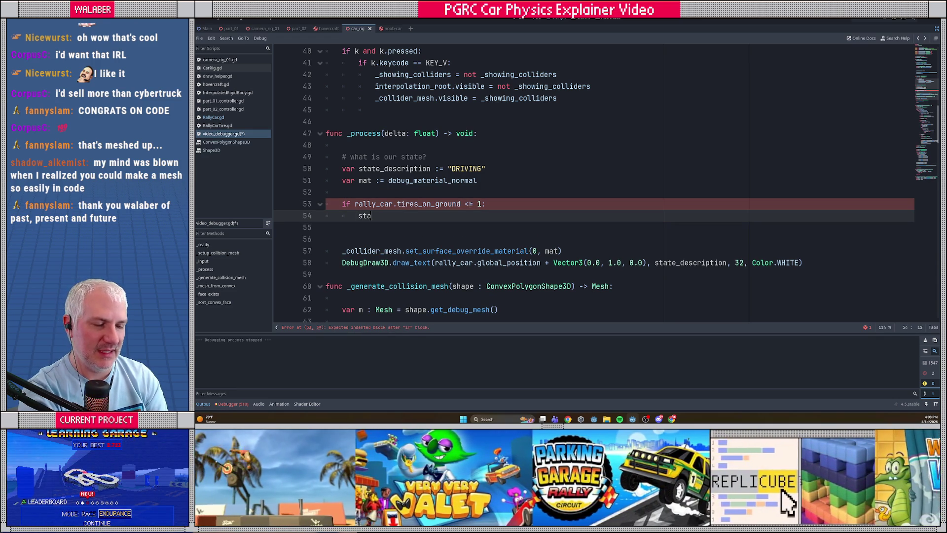
pyautogui.press('Return')
pyautogui.write('= "')
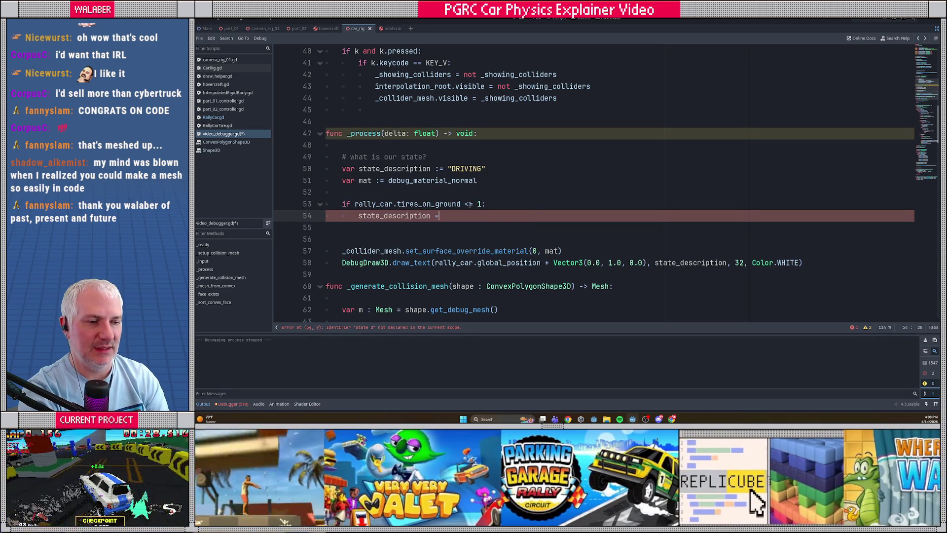
pyautogui.press('Escape')
pyautogui.write('AIRBOR')
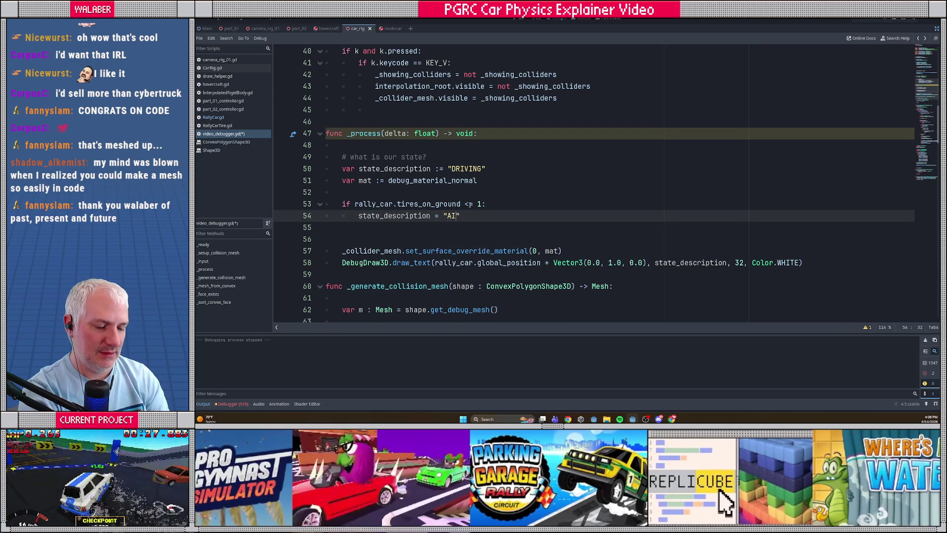
pyautogui.write('N')
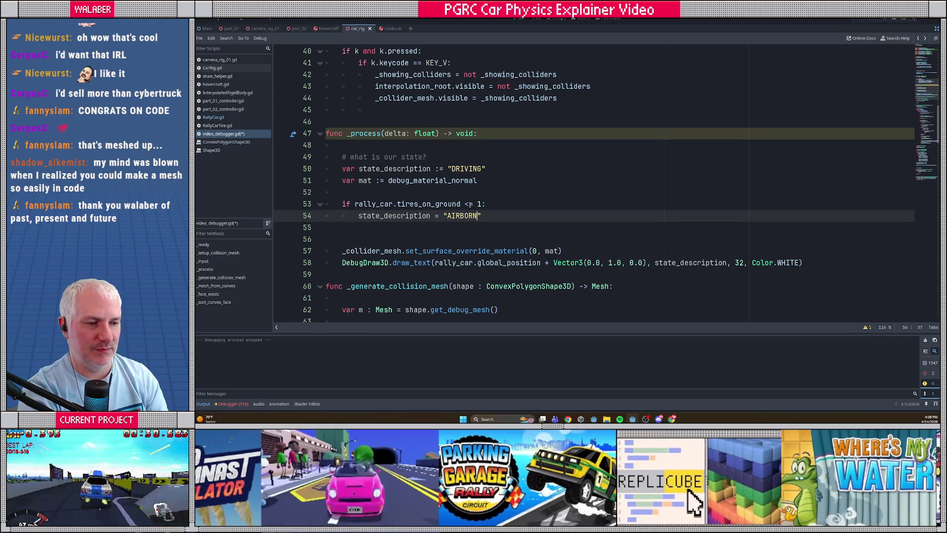
pyautogui.press('BackSpace')
pyautogui.press('BackSpace')
pyautogui.press('BackSpace')
pyautogui.write('IN AIR')
pyautogui.press('Return')
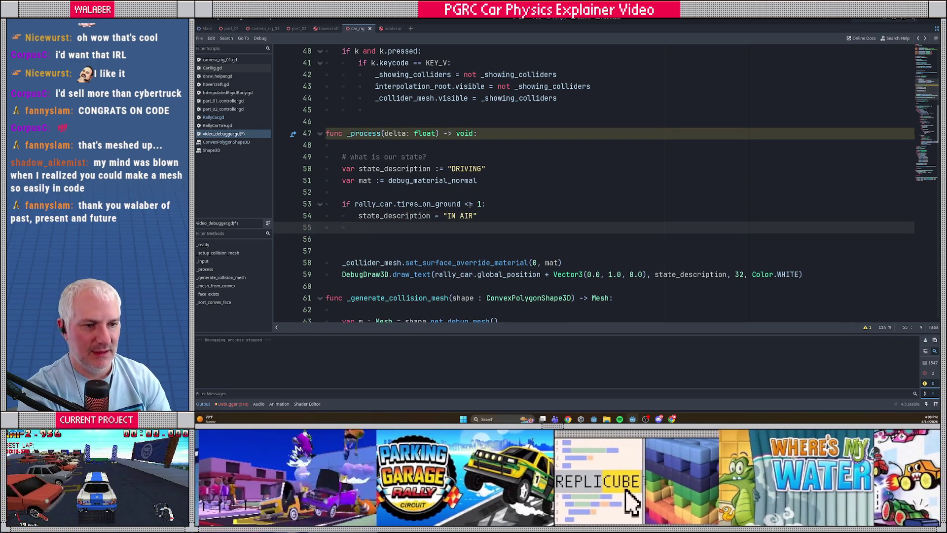
pyautogui.write('mat = debug_ma')
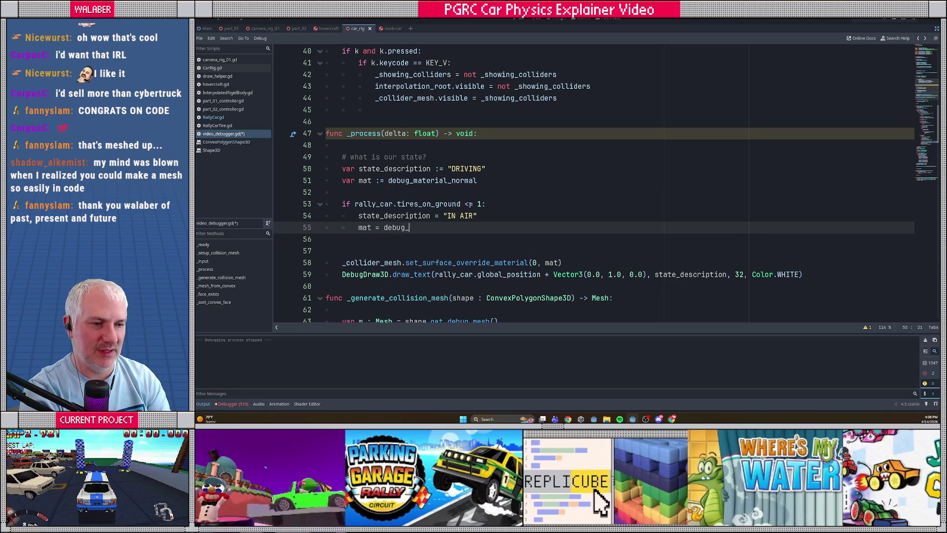
pyautogui.press('Return')
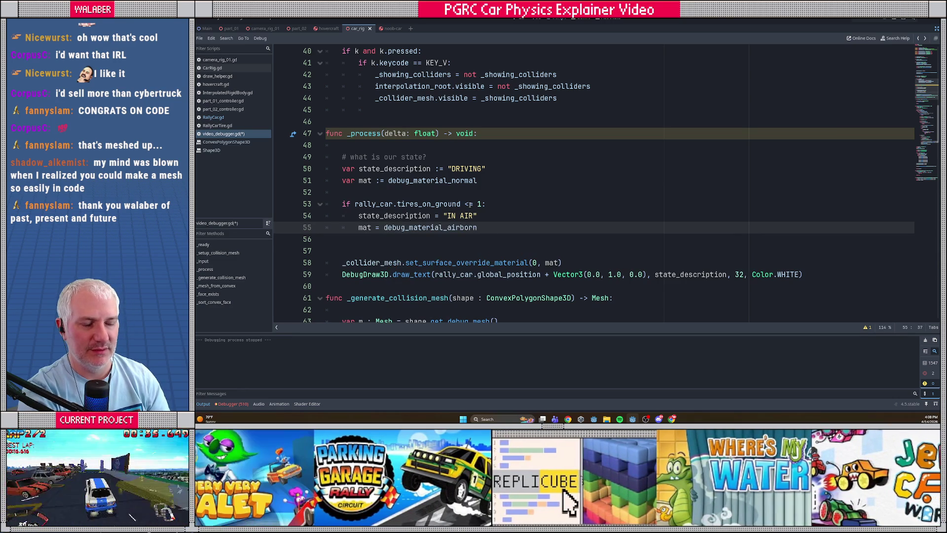
# Add a blank line and begin the next condition 'if rally_car.rig.grou'.
pyautogui.press('Return')
pyautogui.press('BackSpace')
pyautogui.press('Return')
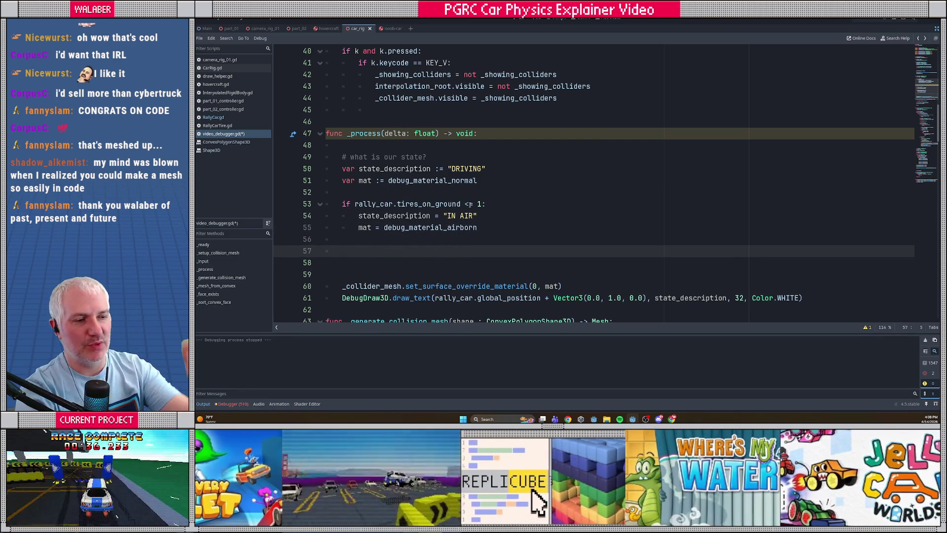
pyautogui.scroll(-1, 567, 222)
pyautogui.write('if ral')
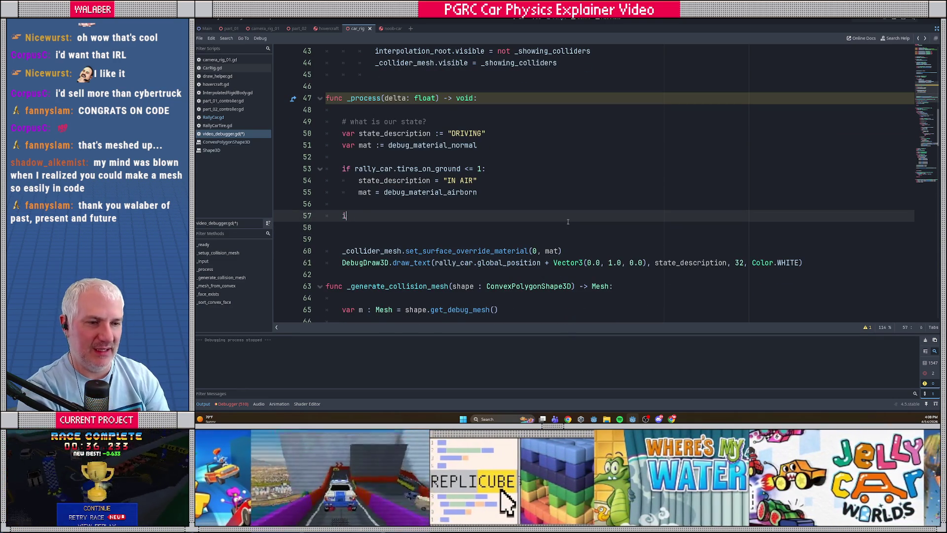
pyautogui.write('ly_car.r')
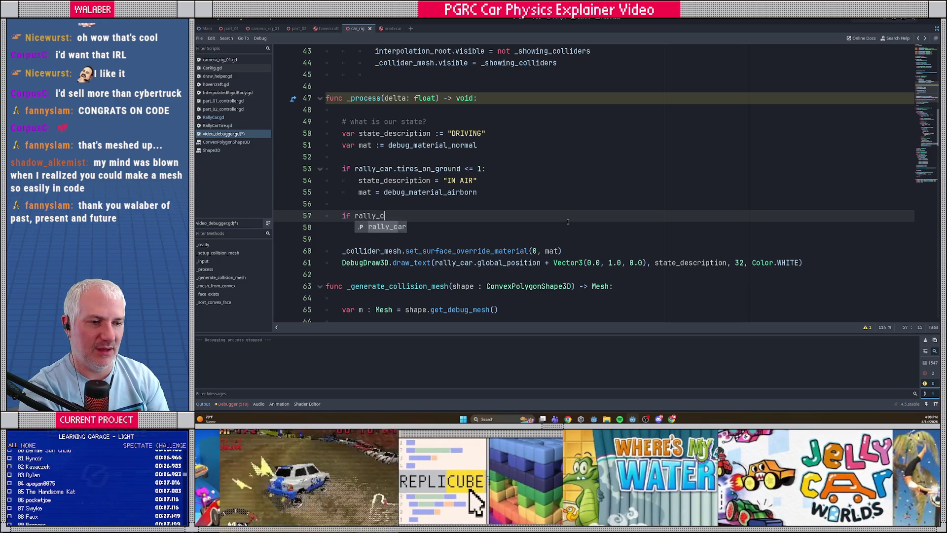
pyautogui.write('ig.')
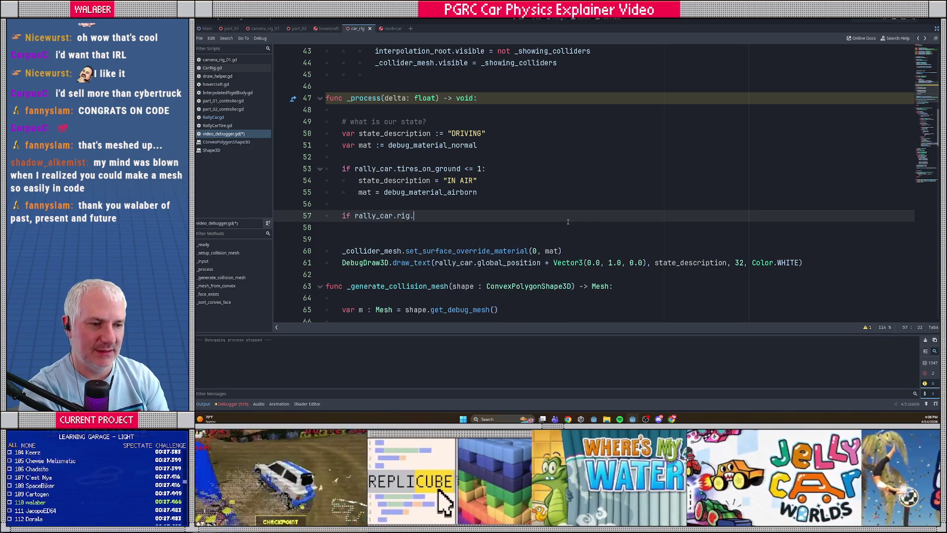
pyautogui.write('grou')
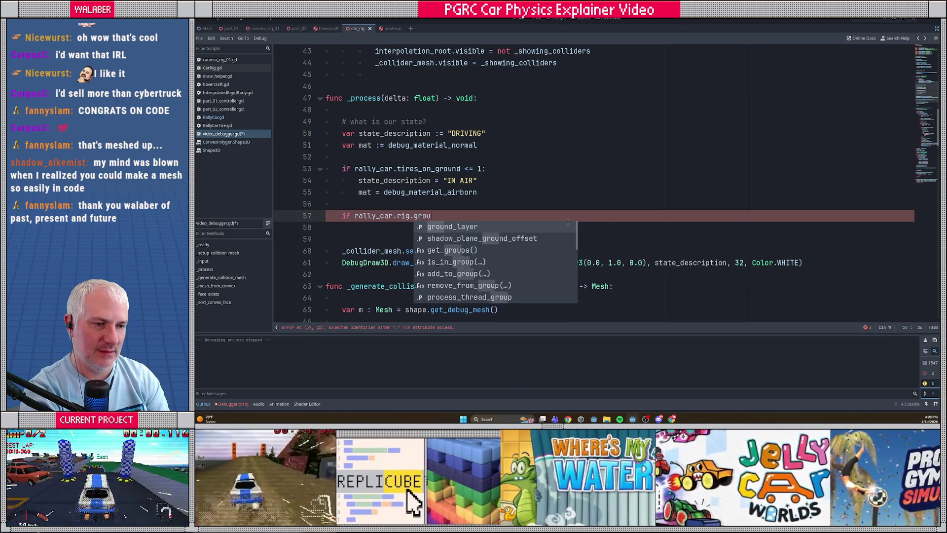
# Add 'if rally_car.rig.drift_dir != 0:' setting "DRIFTING" and debug_material_drifting, then begin 'if rally_car.rig.'.
pyautogui.press('BackSpace')
pyautogui.press('BackSpace')
pyautogui.press('BackSpace')
pyautogui.write('drift_dir ')
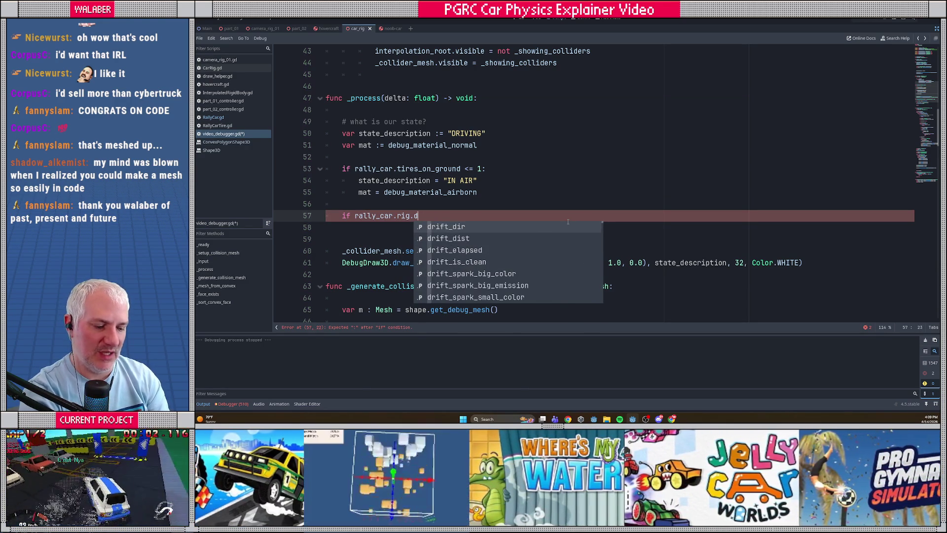
pyautogui.write('!= 0:')
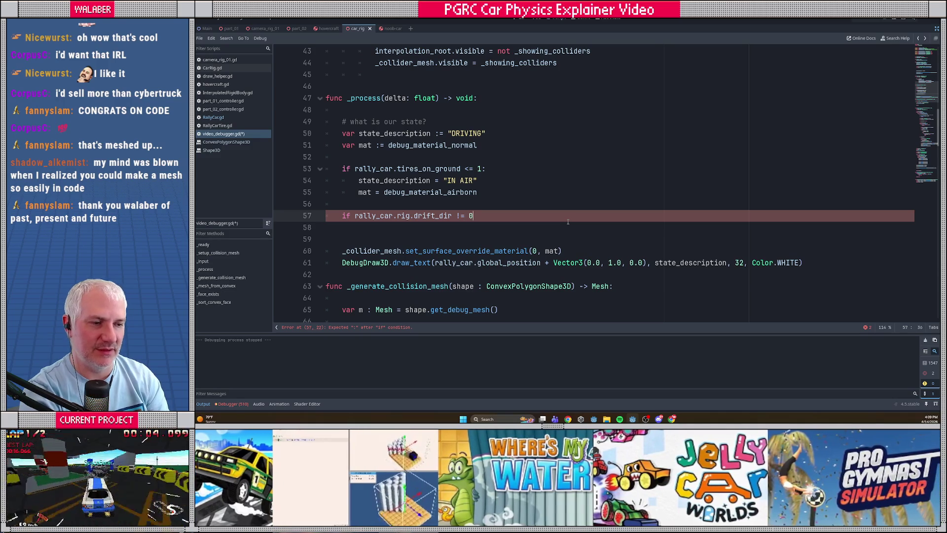
pyautogui.press('Return')
pyautogui.write('state_d')
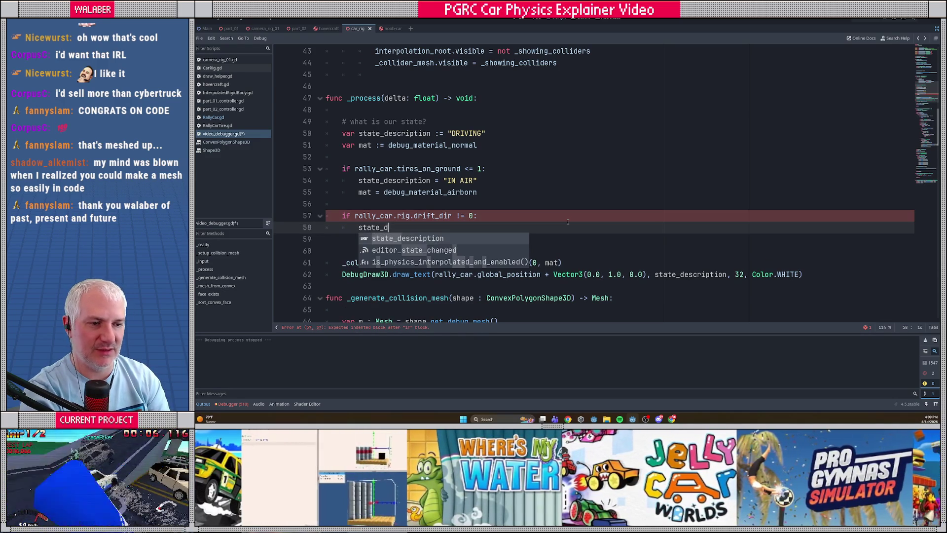
pyautogui.press('Return')
pyautogui.write('= "DRIFTI')
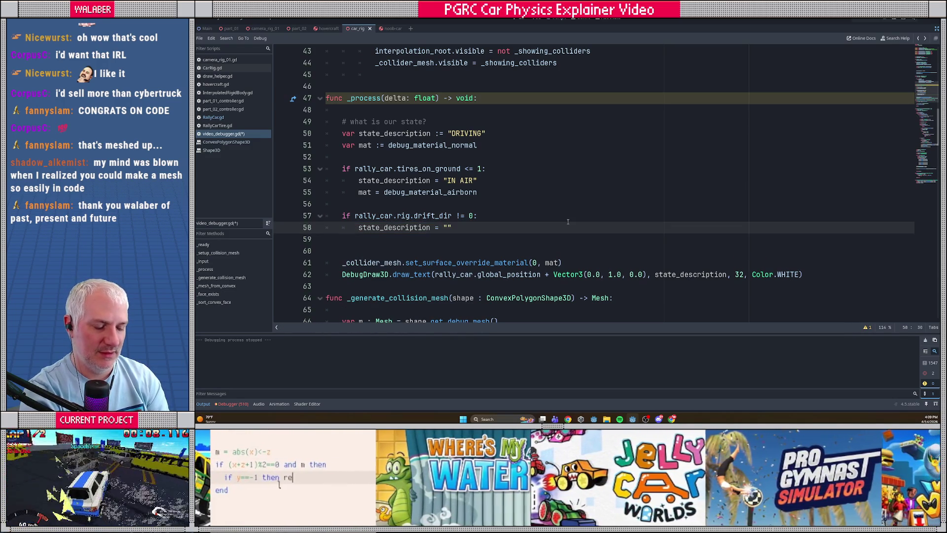
pyautogui.write('NG')
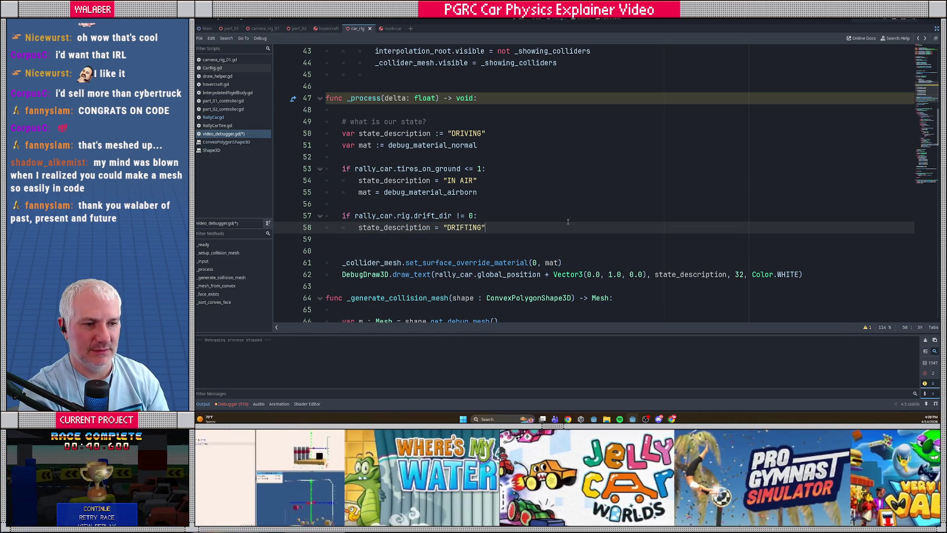
pyautogui.press('Return')
pyautogui.write('mat = deb')
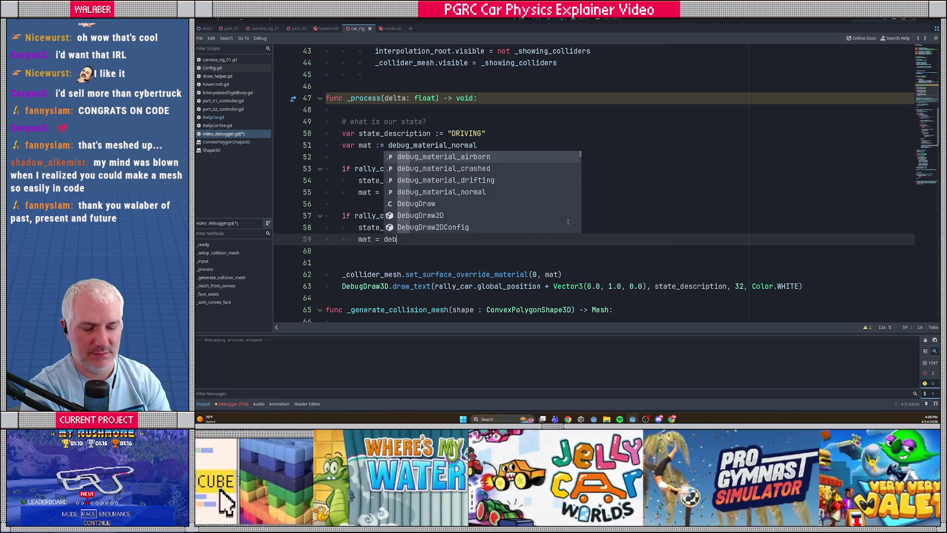
pyautogui.write('ug_material_dr')
pyautogui.press('Return')
pyautogui.press('Return')
pyautogui.press('Return')
pyautogui.write('if ra')
pyautogui.write('lly_car.rig.')
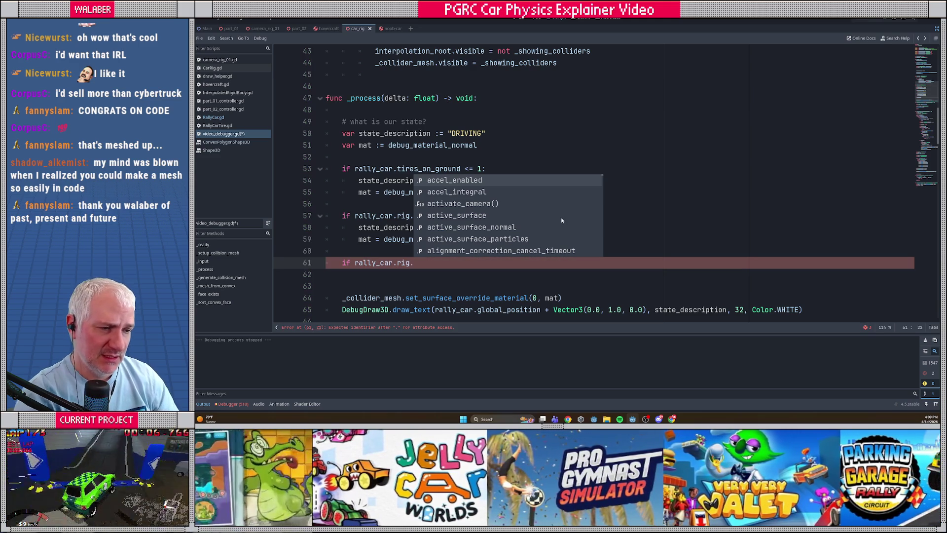
# Make the line-61 condition check rally_car.rig.in_alignment_correction, copying the name from CarRig.gd.
pyautogui.scroll(-10, 562, 221)
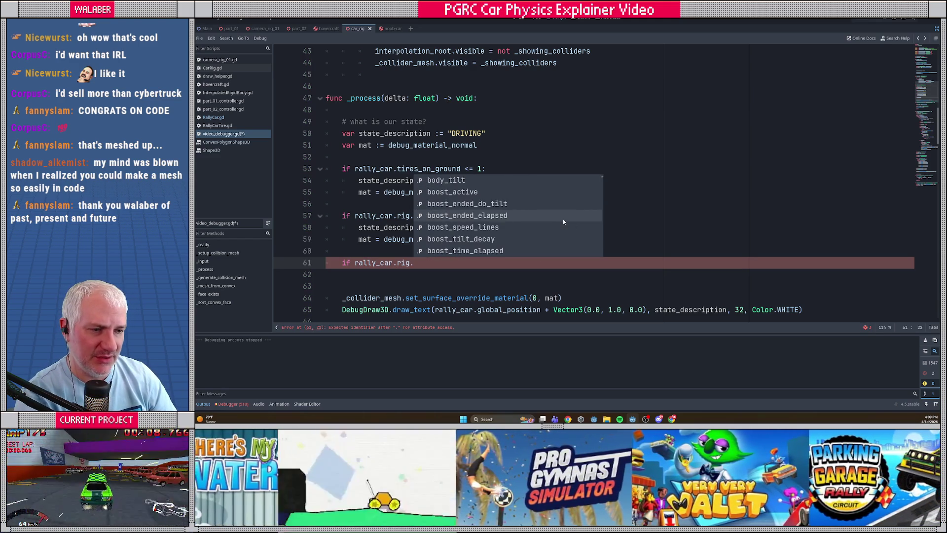
pyautogui.scroll(-5, 564, 221)
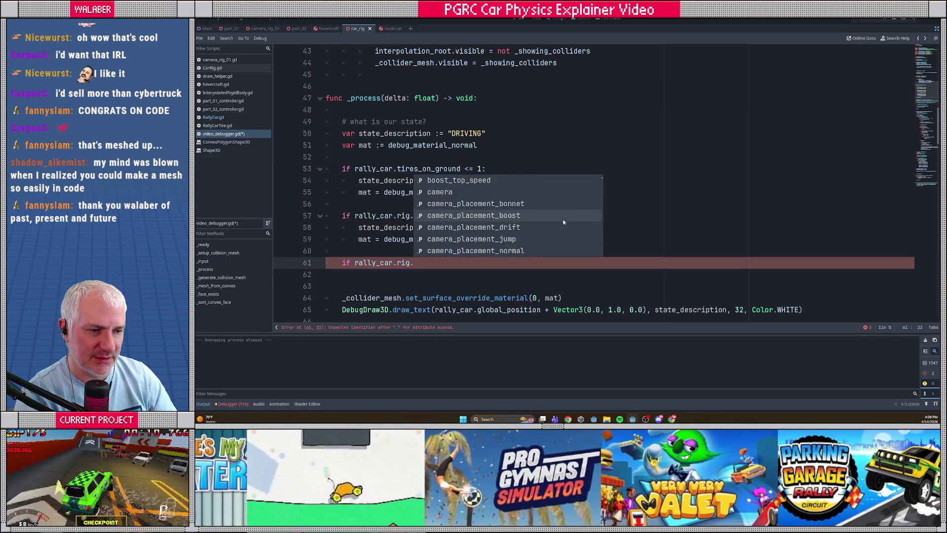
pyautogui.scroll(-5, 563, 221)
pyautogui.scroll(-6, 563, 221)
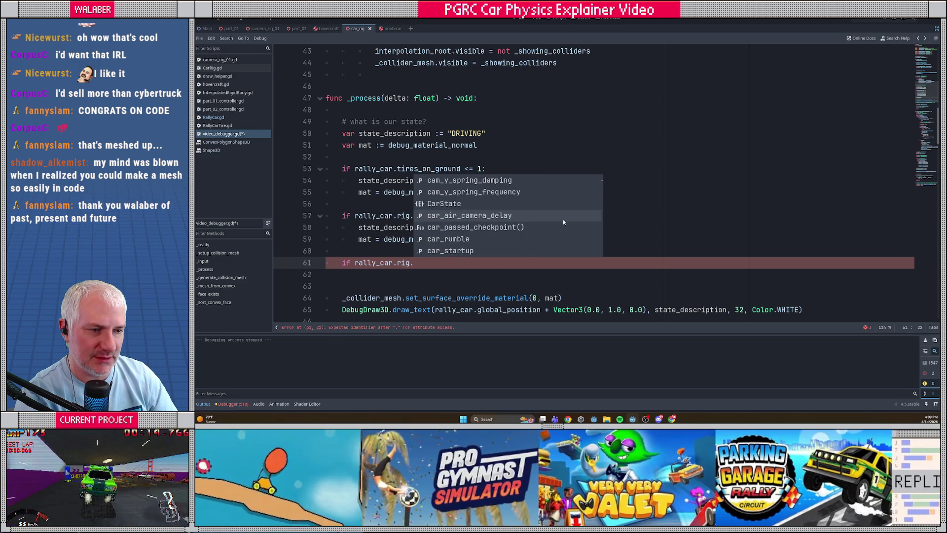
pyautogui.scroll(-3, 563, 221)
pyautogui.scroll(-6, 563, 221)
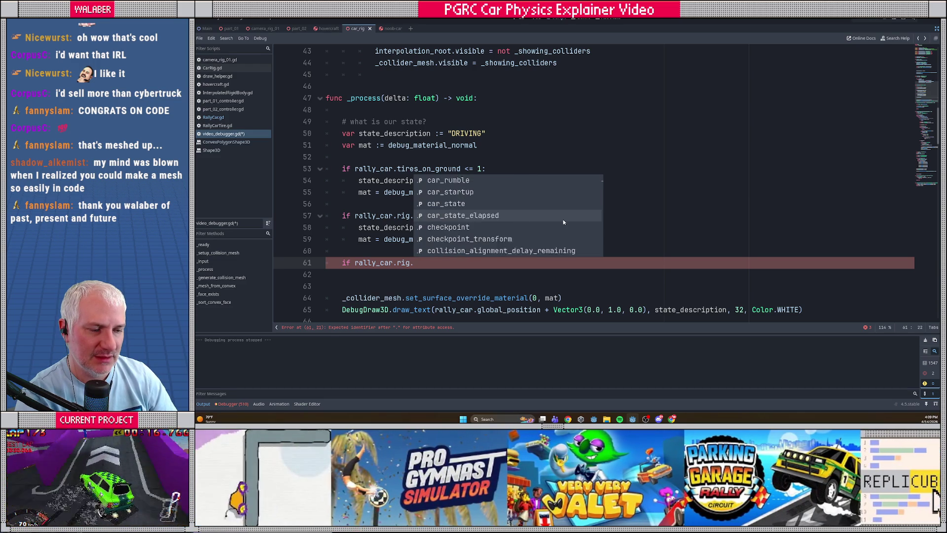
pyautogui.write('coll')
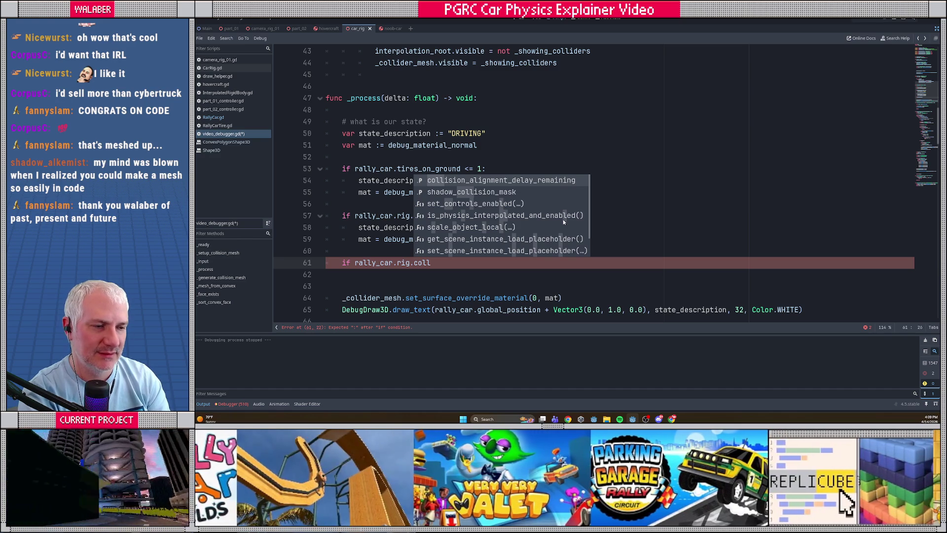
pyautogui.press('Return')
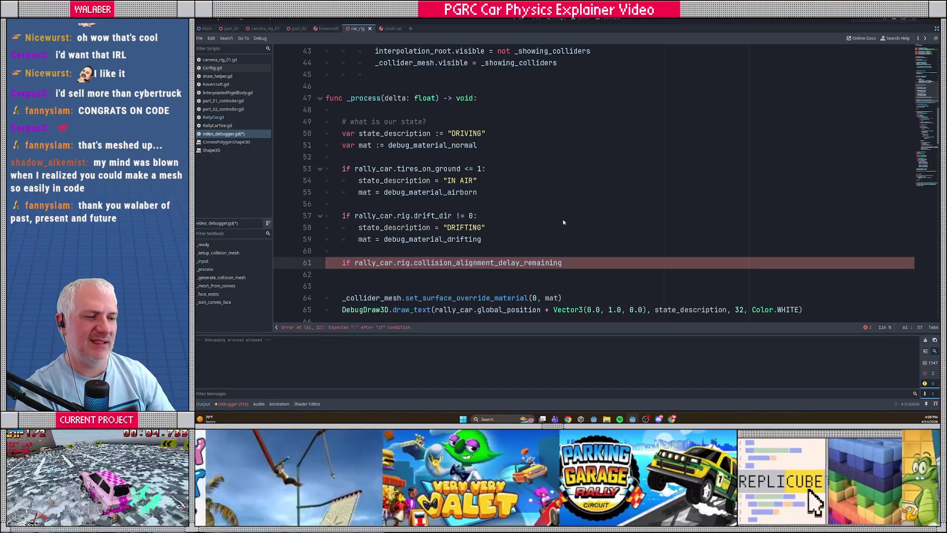
pyautogui.click(494, 263)
pyautogui.keyDown('ctrl'); pyautogui.click(493, 262); pyautogui.keyUp('ctrl')
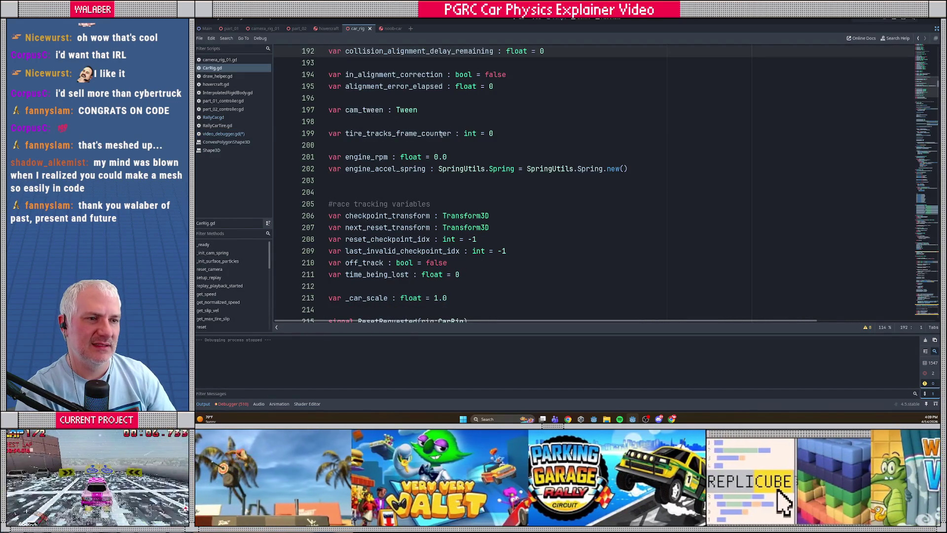
pyautogui.doubleClick(427, 52)
pyautogui.doubleClick(387, 75)
pyautogui.hotkey('ctrl', 'c')
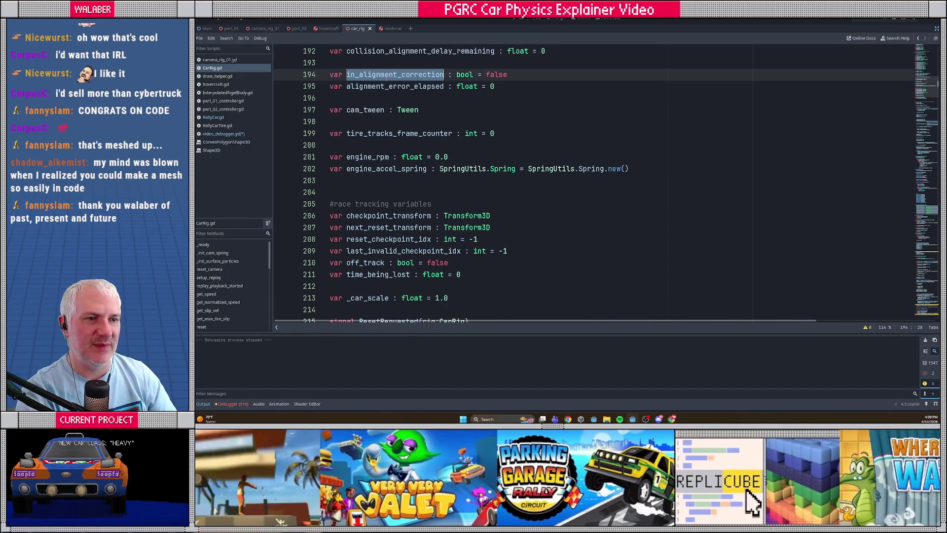
pyautogui.hotkey('alt', 'Left')
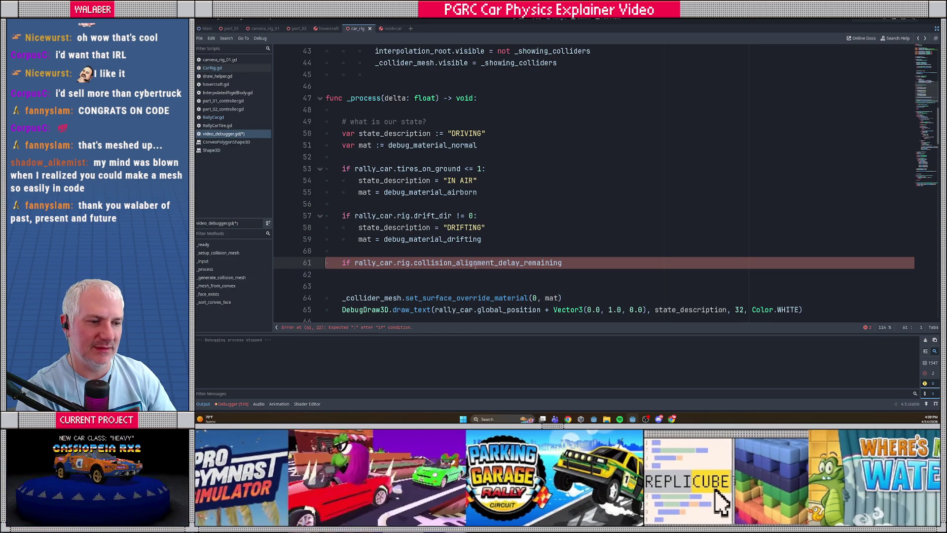
pyautogui.doubleClick(475, 265)
pyautogui.hotkey('ctrl', 'v')
# Inside it, set state_description to "CRASHED" and mat to debug_material_crashed.
pyautogui.press('Return')
pyautogui.write('state_')
pyautogui.press('Return')
pyautogui.write('= "CRAH')
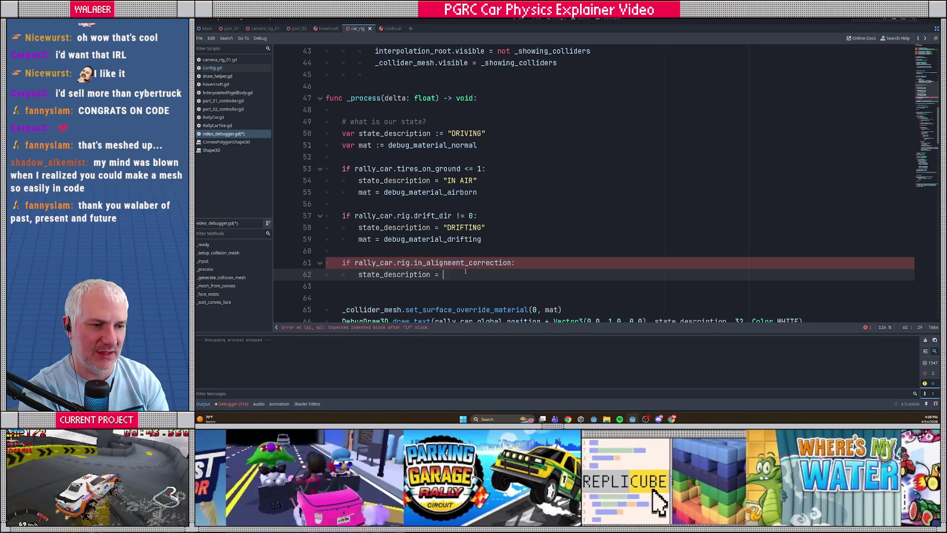
pyautogui.press('BackSpace')
pyautogui.write('SHED"')
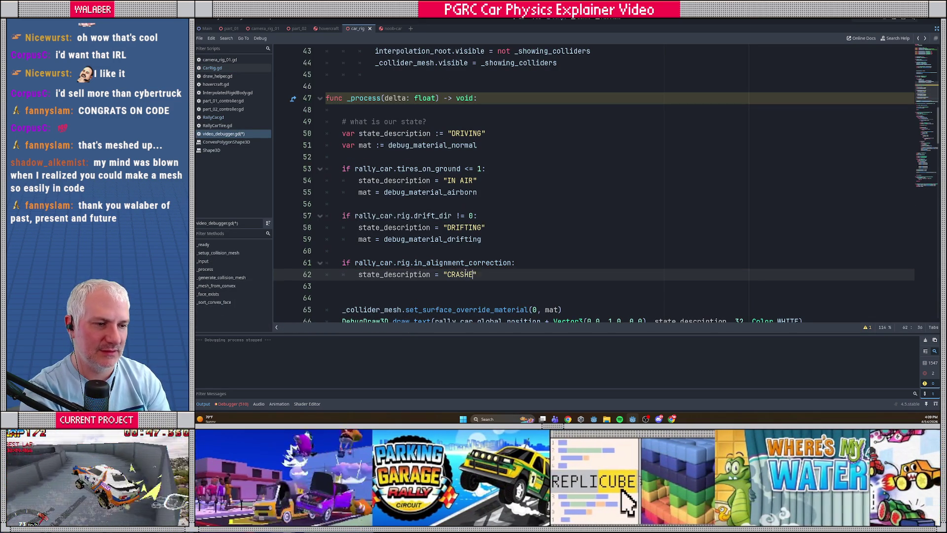
pyautogui.press('Return')
pyautogui.write('mat = debug_ma')
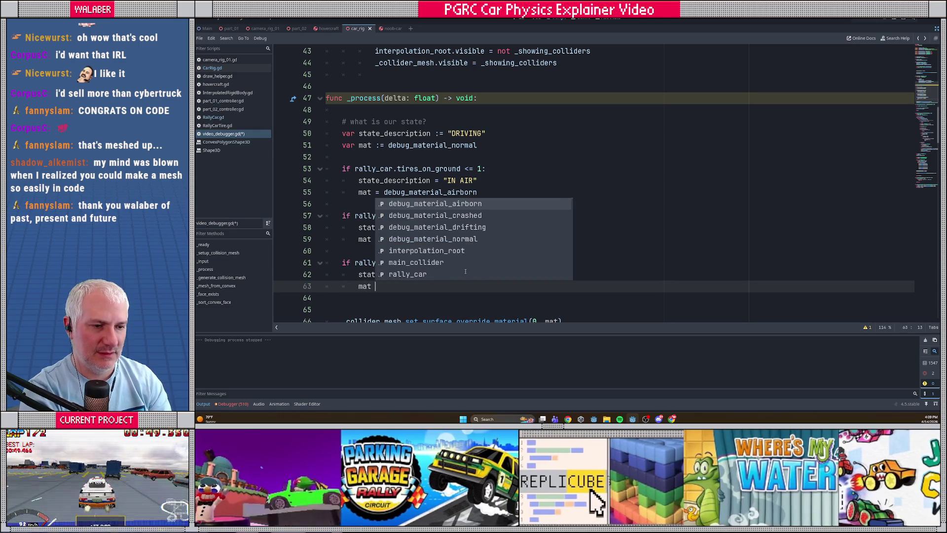
pyautogui.press('Down')
pyautogui.press('Return')
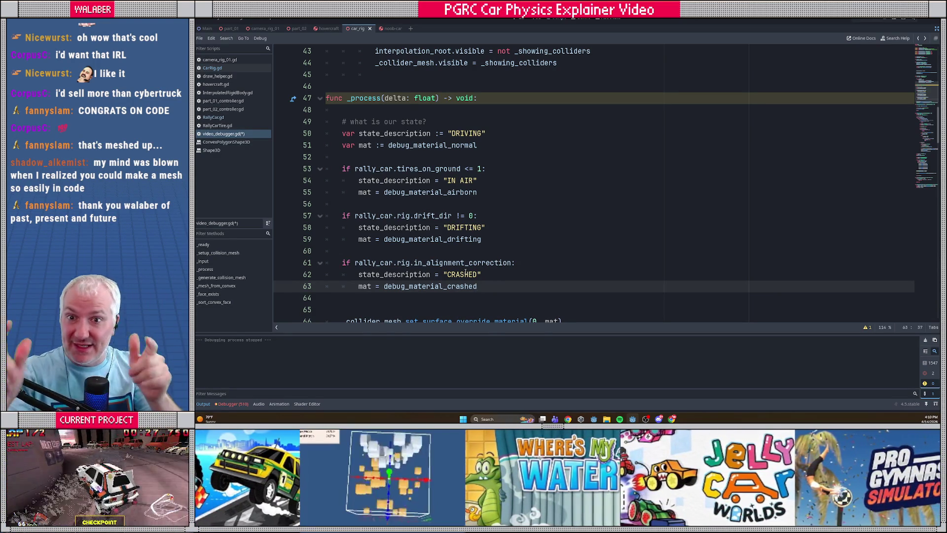
# Save the finished video_debugger.gd script.
pyautogui.click(390, 122)
pyautogui.scroll(-1, 380, 198)
pyautogui.click(361, 271)
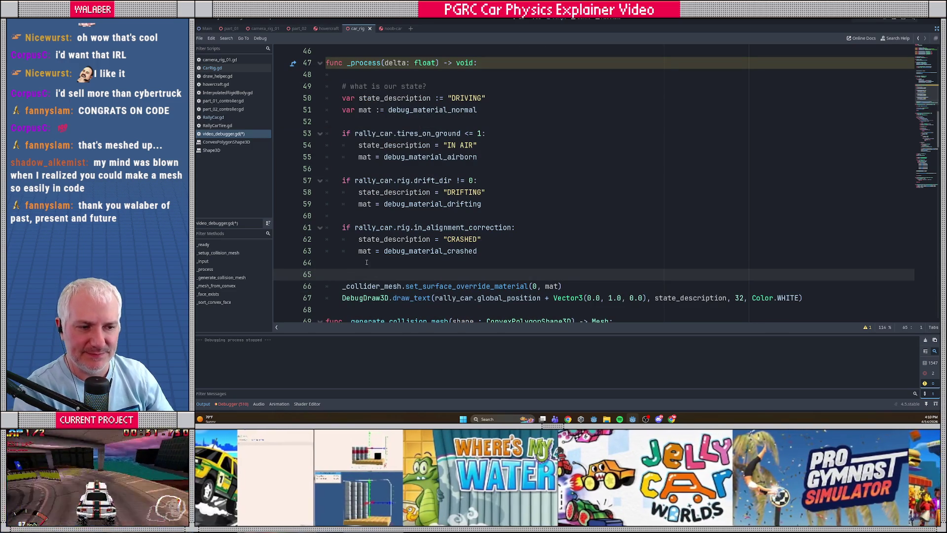
pyautogui.click(367, 262)
pyautogui.hotkey('ctrl', 's')
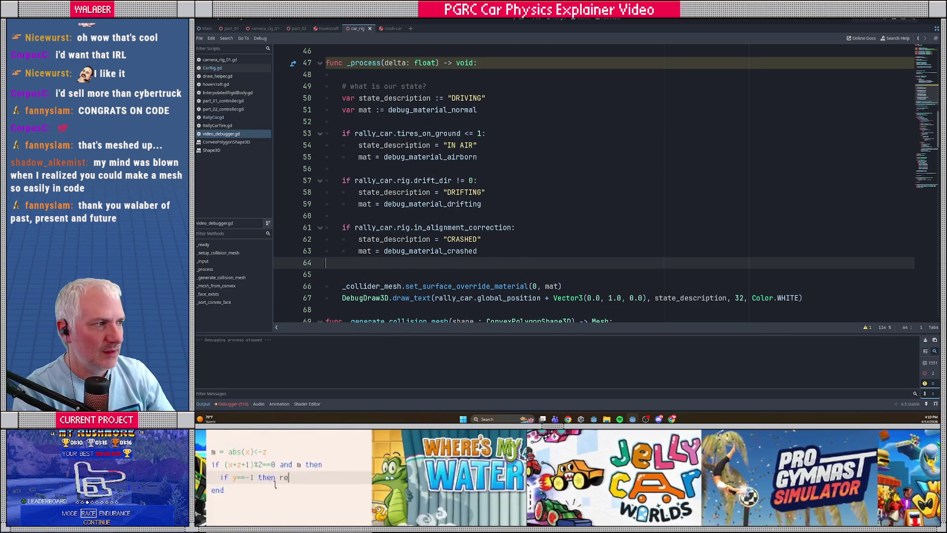
# Open the noob-car scene, select VideoDebugger, and browse materials for Debug Material Normal.
pyautogui.click(936, 28)
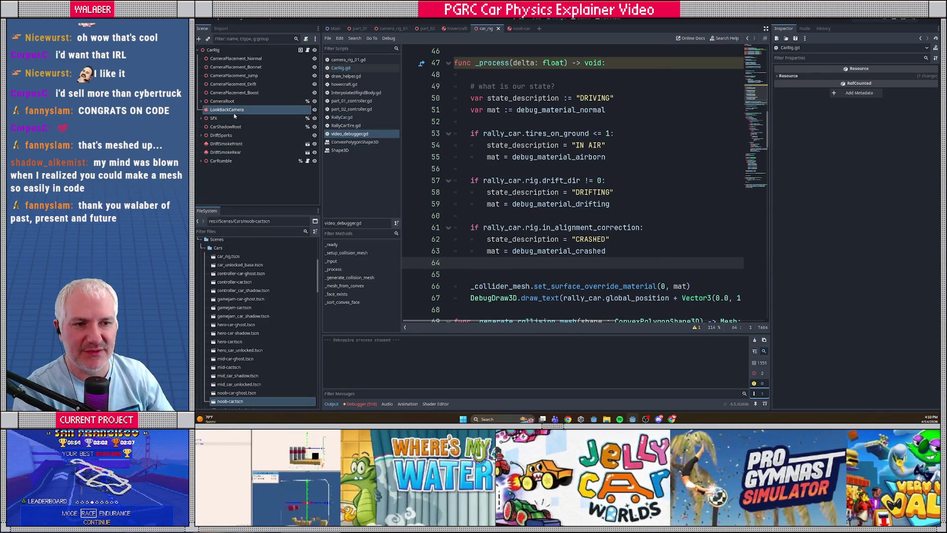
pyautogui.click(514, 28)
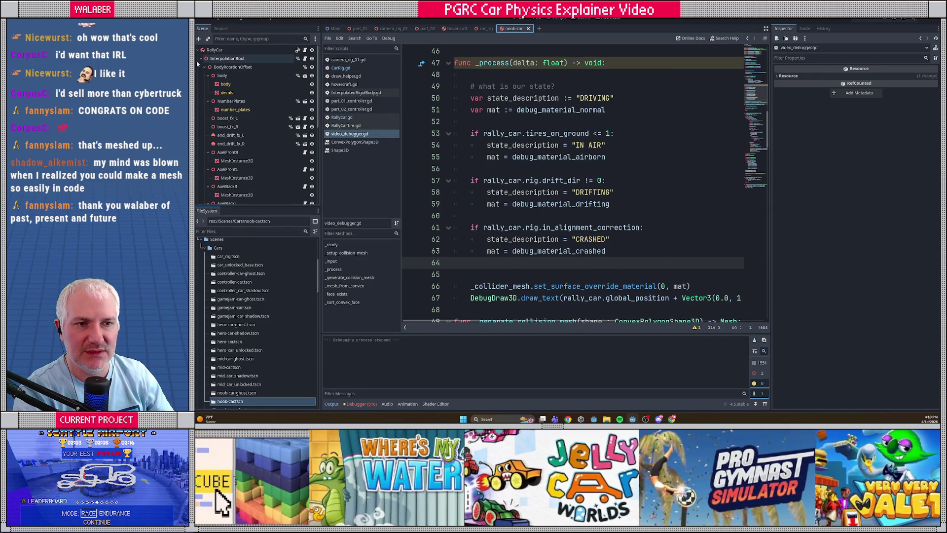
pyautogui.click(206, 58)
pyautogui.click(226, 110)
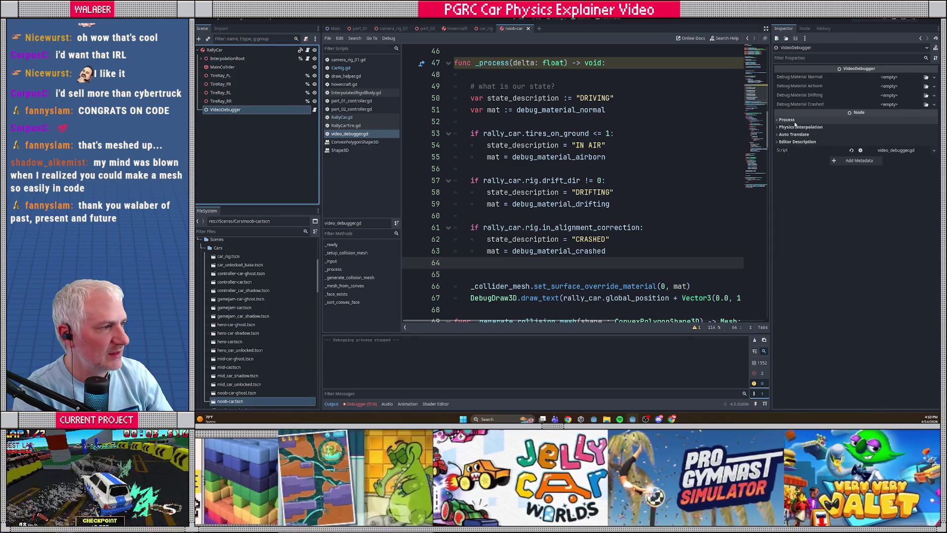
pyautogui.click(926, 78)
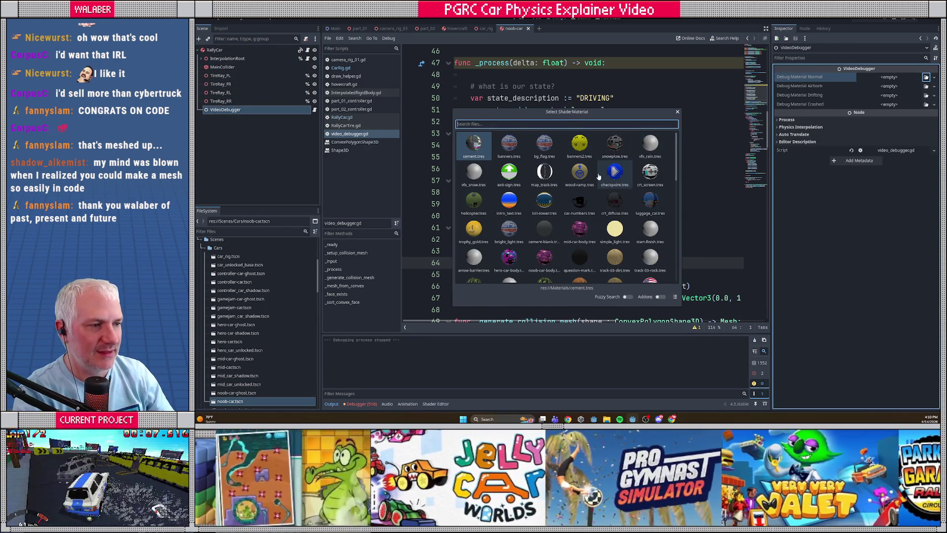
# Create a new ShaderMaterial for Debug Material Normal using saturn_lit.gdshader.
pyautogui.press('Escape')
pyautogui.click(898, 78)
pyautogui.click(912, 95)
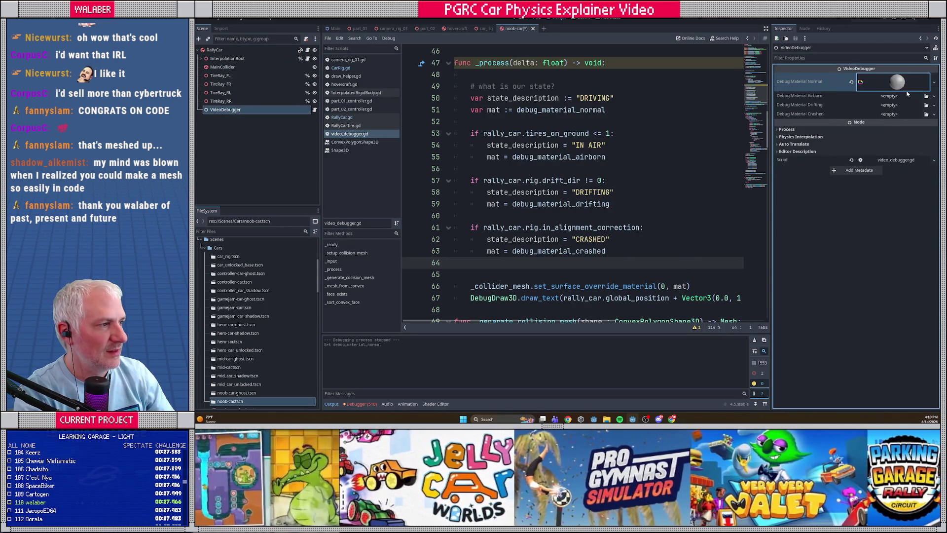
pyautogui.click(925, 141)
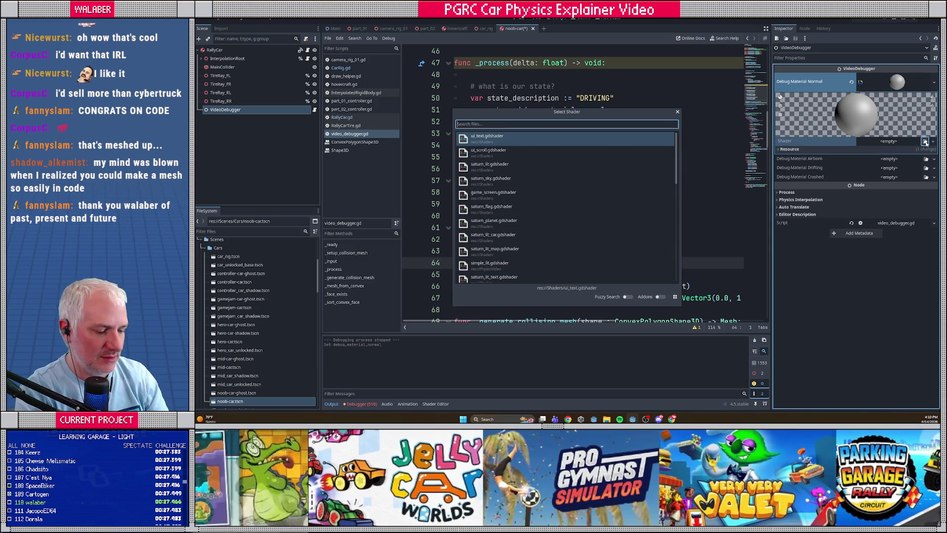
pyautogui.write('saturn_lit')
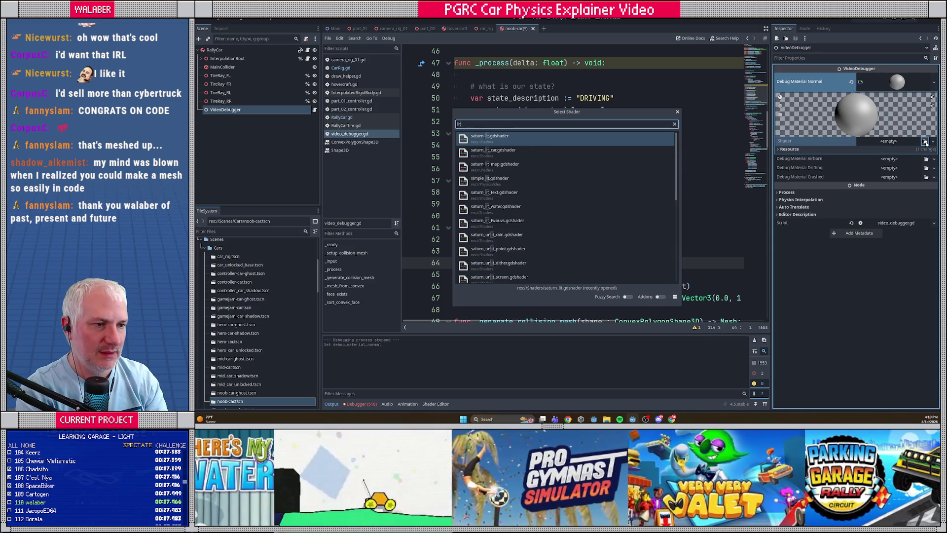
pyautogui.press('Return')
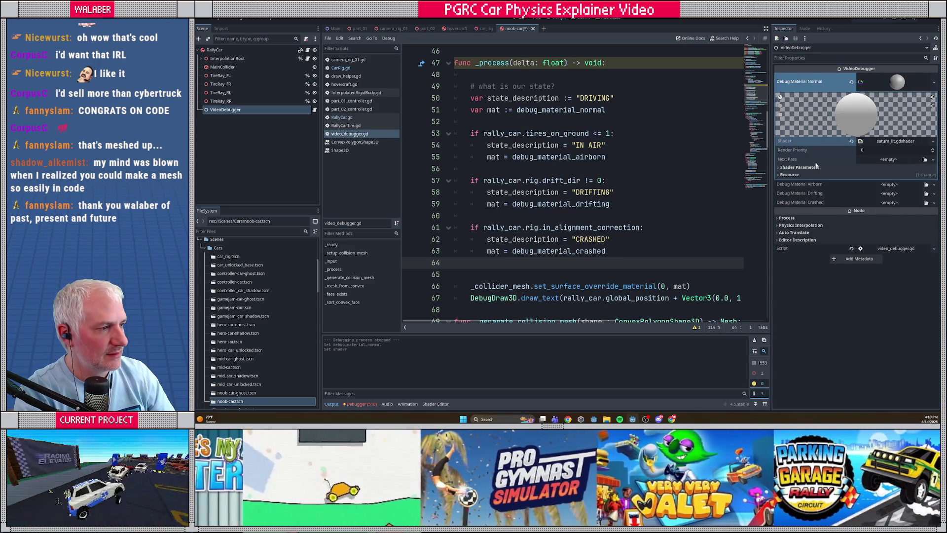
# Set the material's Albedo Color shader parameter to a darker green.
pyautogui.click(817, 166)
pyautogui.click(894, 207)
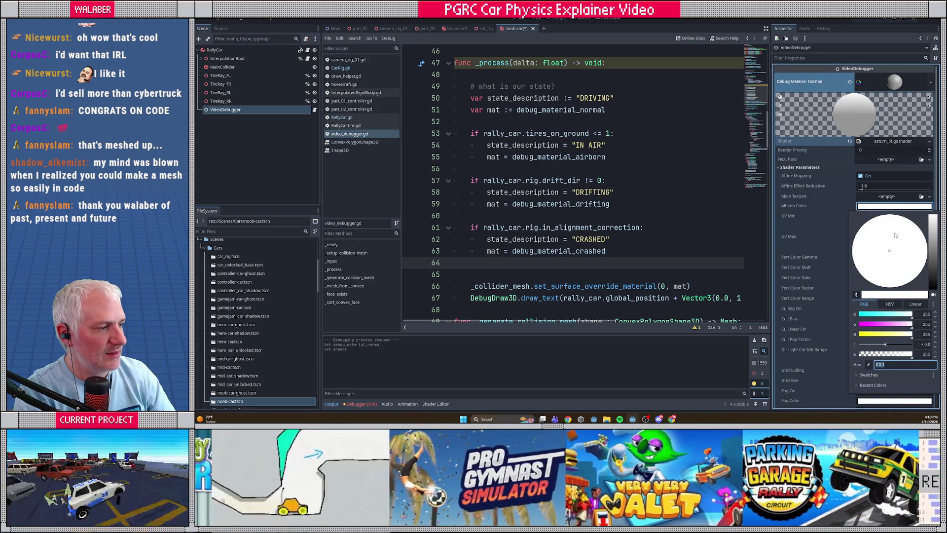
pyautogui.click(870, 316)
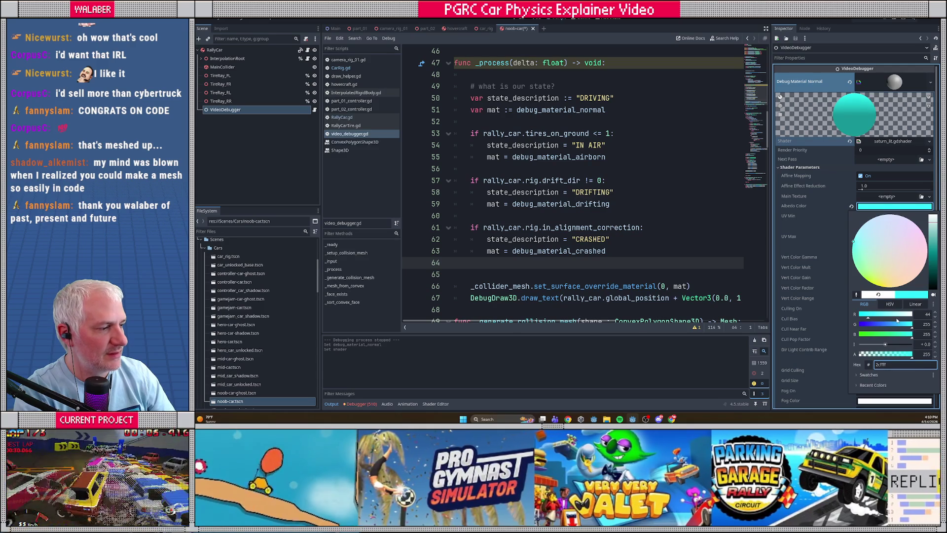
pyautogui.click(888, 336)
pyautogui.moveTo(932, 249); pyautogui.dragTo(932, 256)
pyautogui.click(844, 114)
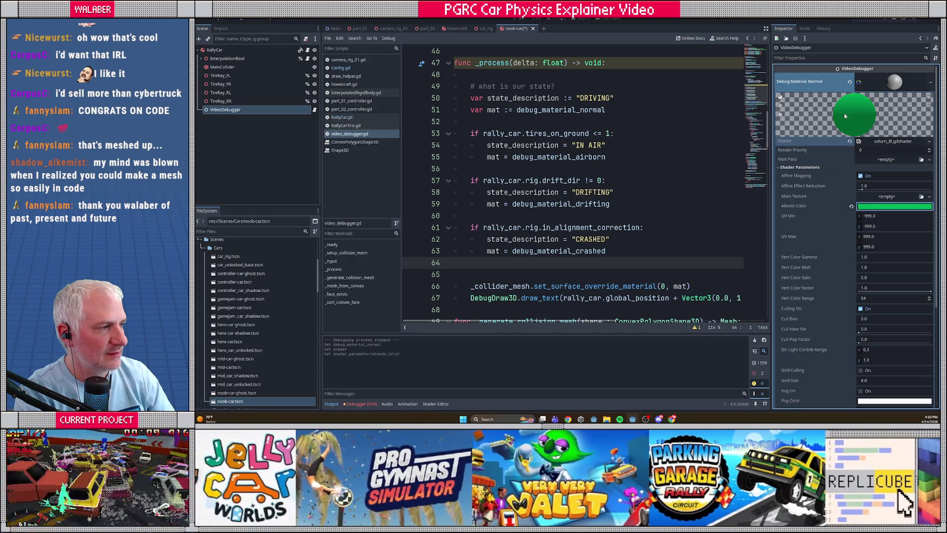
pyautogui.click(905, 86)
pyautogui.click(934, 81)
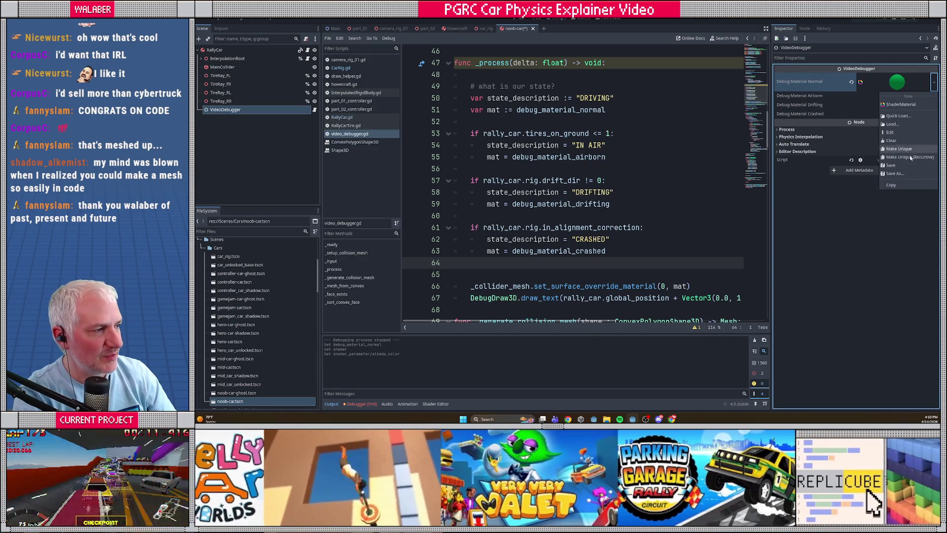
# Copy the green Normal material into Debug Material Airborn and make it unique.
pyautogui.click(894, 184)
pyautogui.click(934, 96)
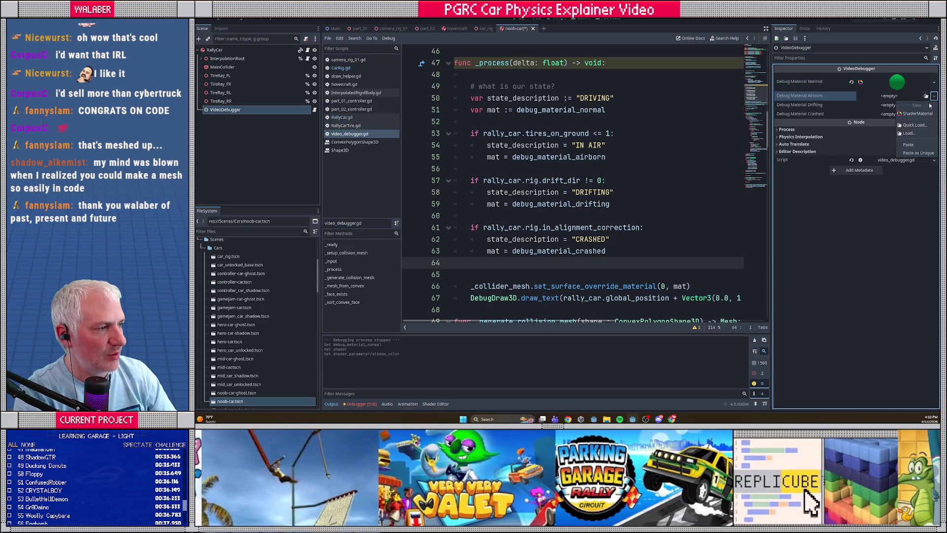
pyautogui.click(911, 148)
pyautogui.click(910, 147)
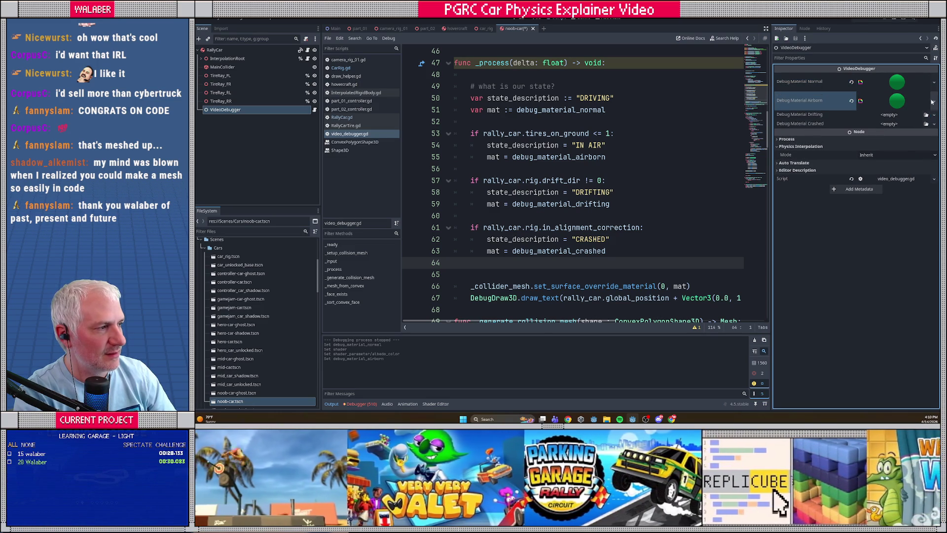
pyautogui.click(934, 100)
pyautogui.click(900, 167)
# Recolour the Airborn material's Albedo Color to a teal green (42cfbb).
pyautogui.click(897, 100)
pyautogui.click(799, 186)
pyautogui.click(887, 227)
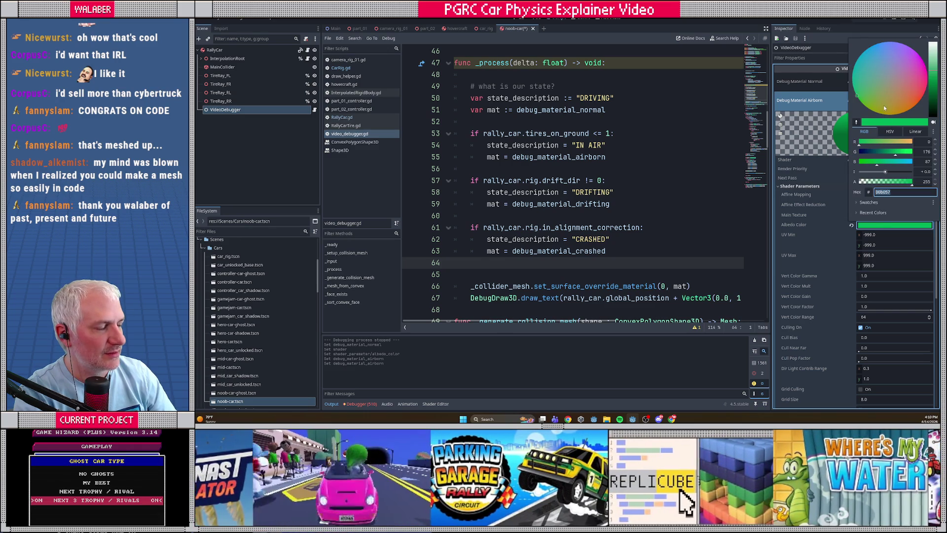
pyautogui.click(869, 82)
pyautogui.moveTo(867, 76); pyautogui.dragTo(866, 76)
pyautogui.click(864, 70)
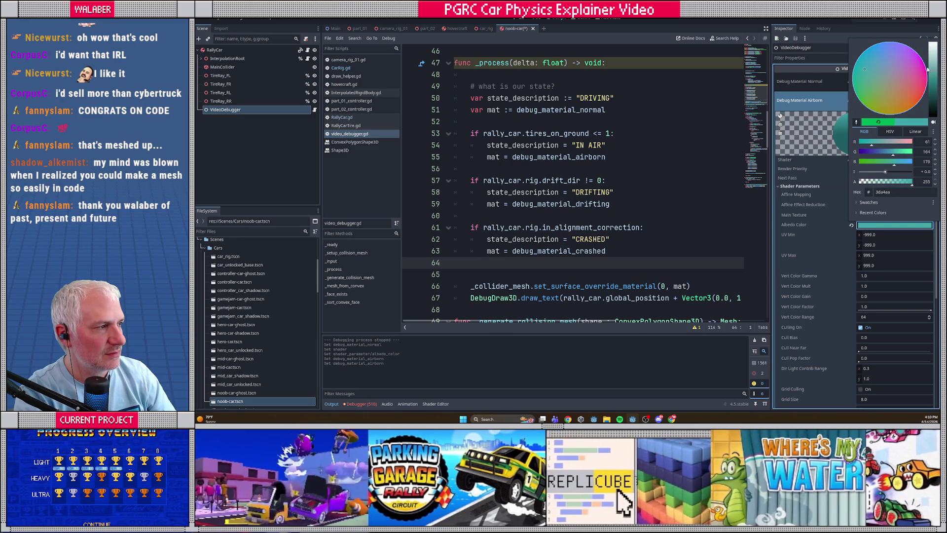
pyautogui.click(903, 155)
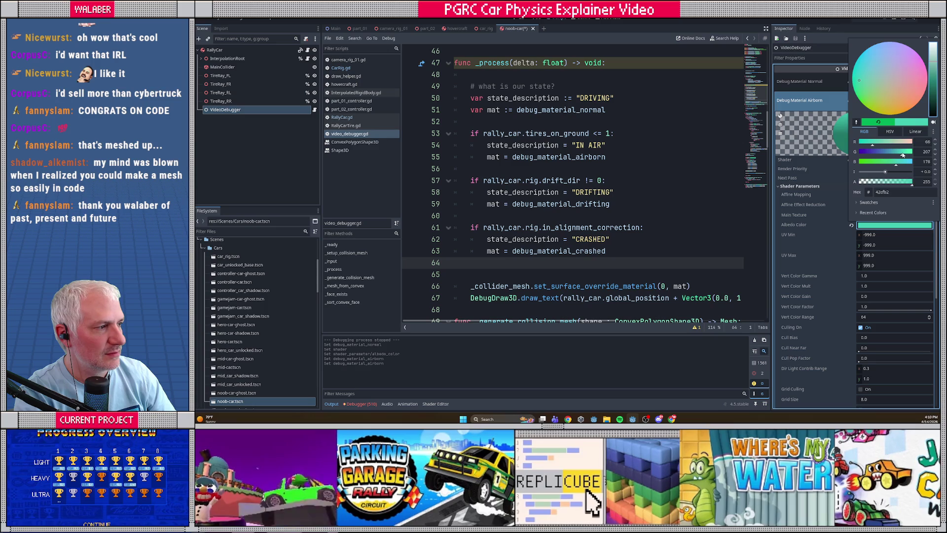
pyautogui.click(898, 162)
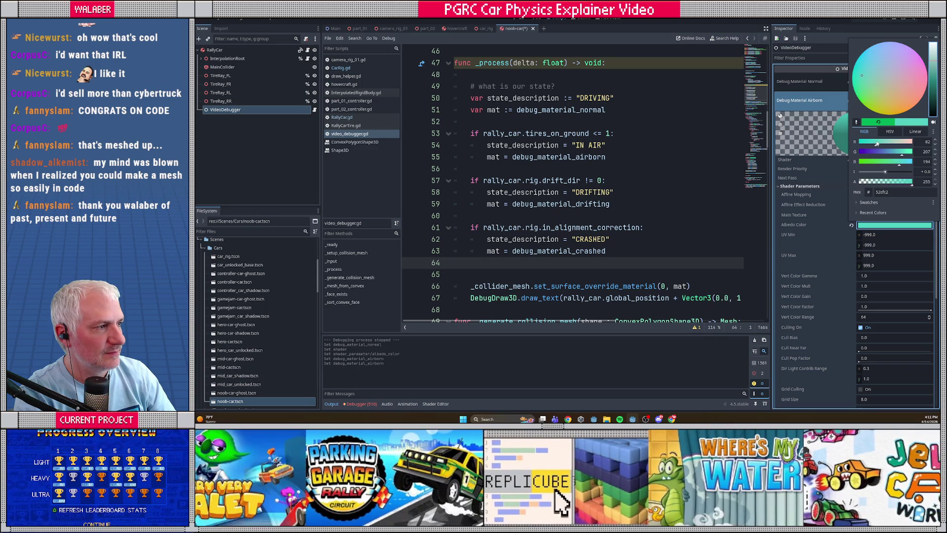
pyautogui.press('Escape')
pyautogui.click(894, 101)
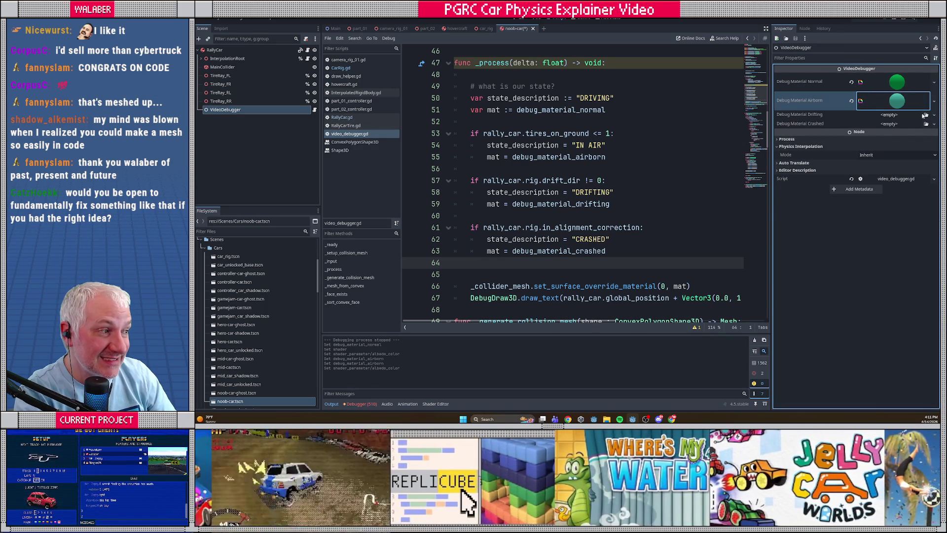
# Paste a unique copy into Debug Material Drifting and raise its albedo red to 255 for orange (ffb057).
pyautogui.click(934, 115)
pyautogui.click(919, 171)
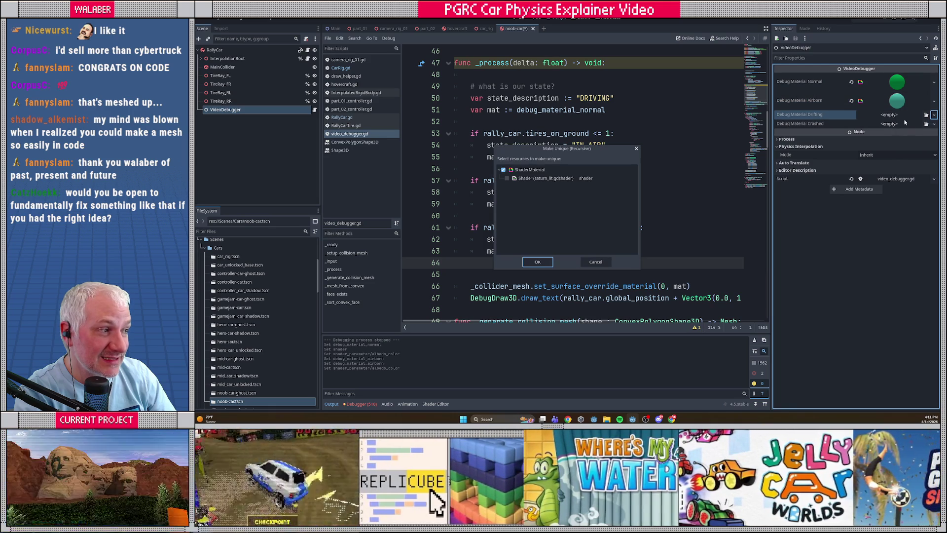
pyautogui.click(538, 261)
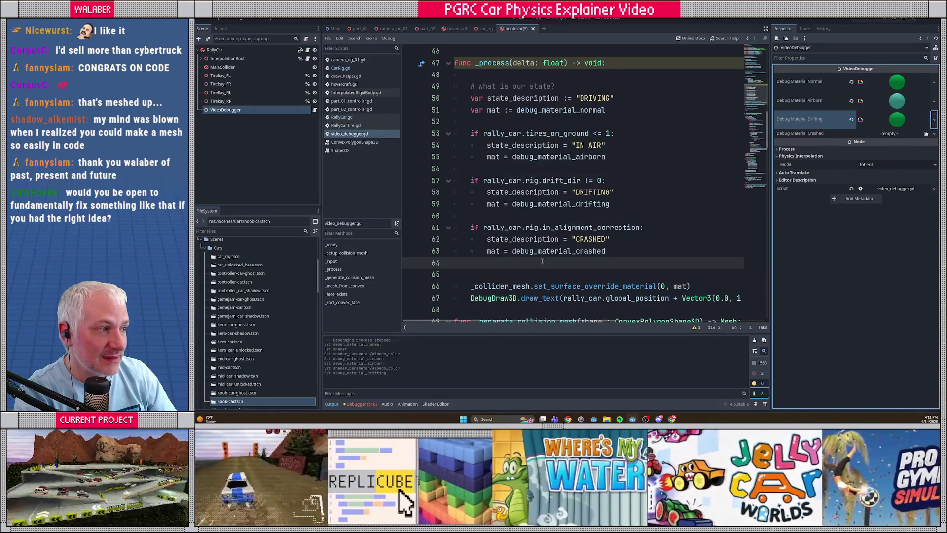
pyautogui.click(899, 120)
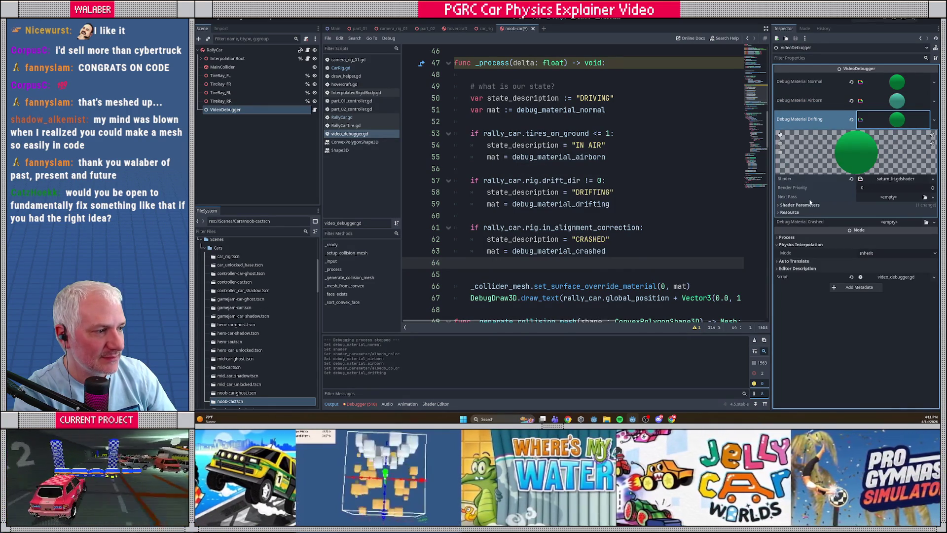
pyautogui.click(800, 205)
pyautogui.click(883, 243)
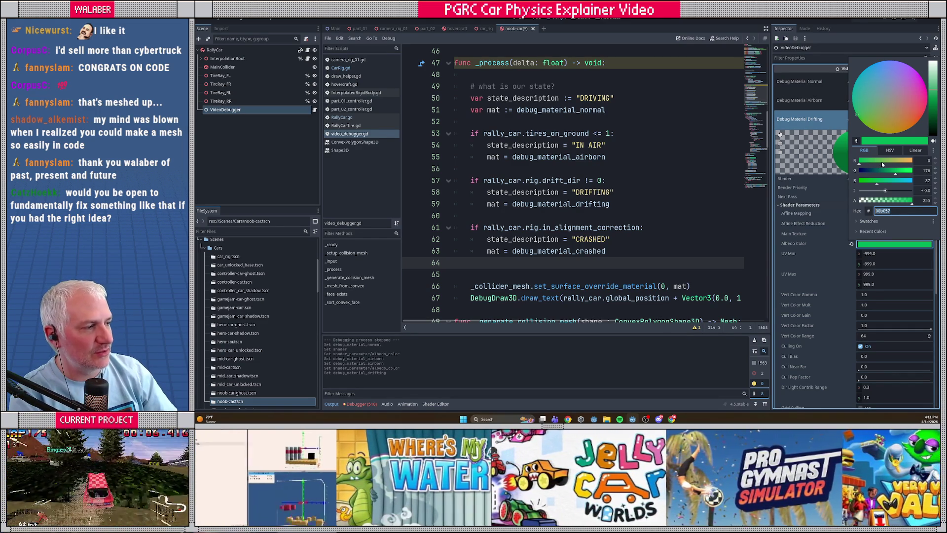
pyautogui.moveTo(882, 164); pyautogui.dragTo(919, 162)
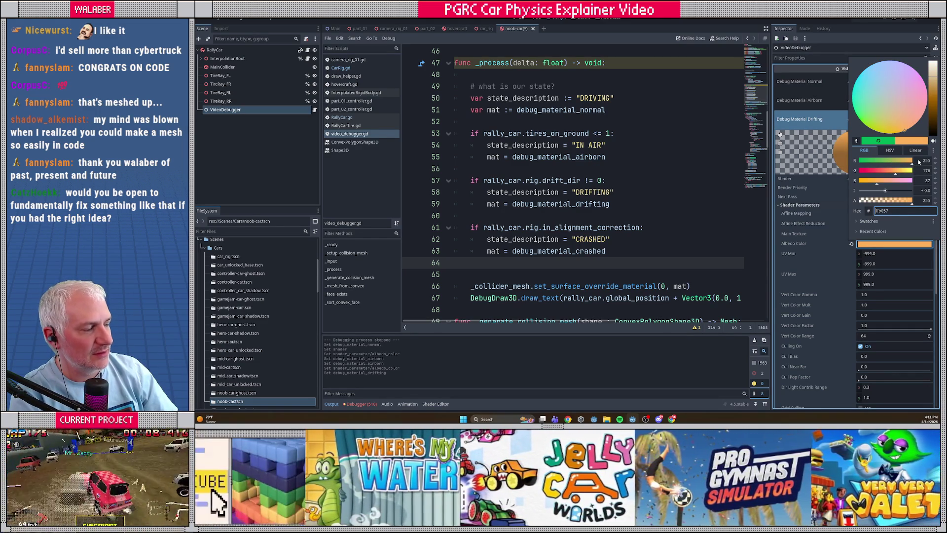
pyautogui.click(834, 151)
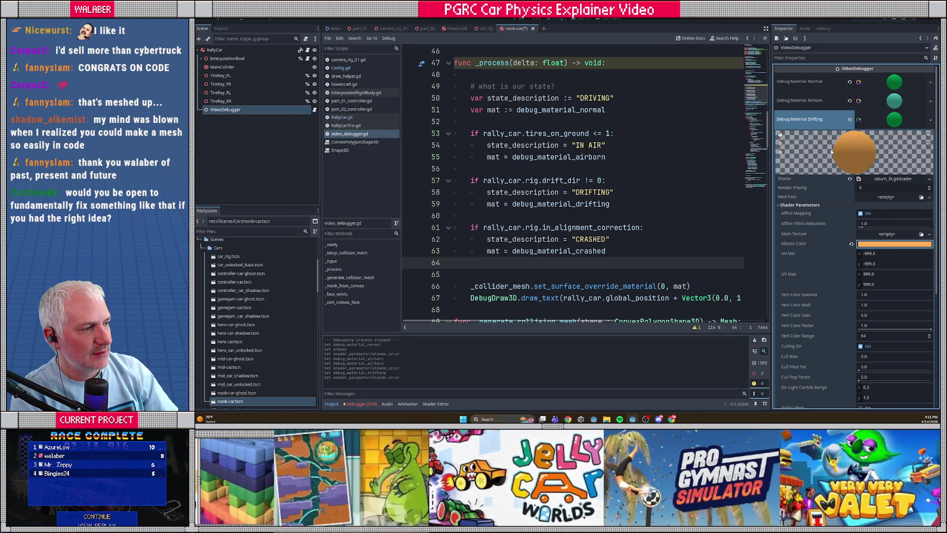
pyautogui.click(896, 119)
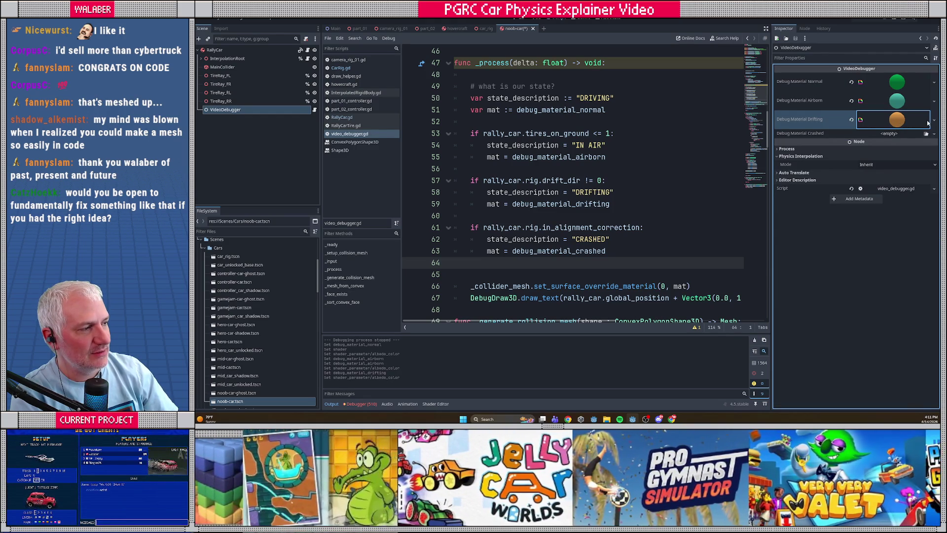
# Paste a unique copy of the debug material into the Debug Material Crashed slot.
pyautogui.click(934, 133)
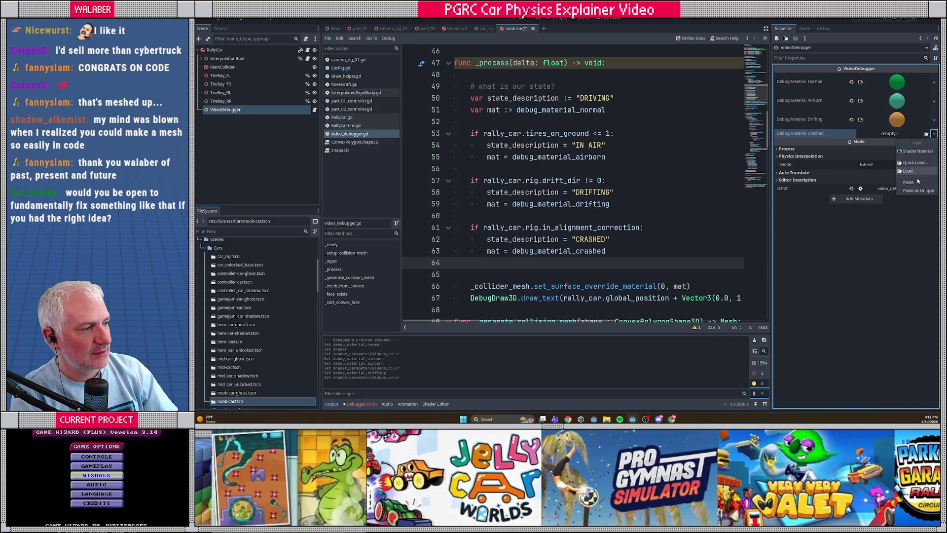
pyautogui.click(917, 192)
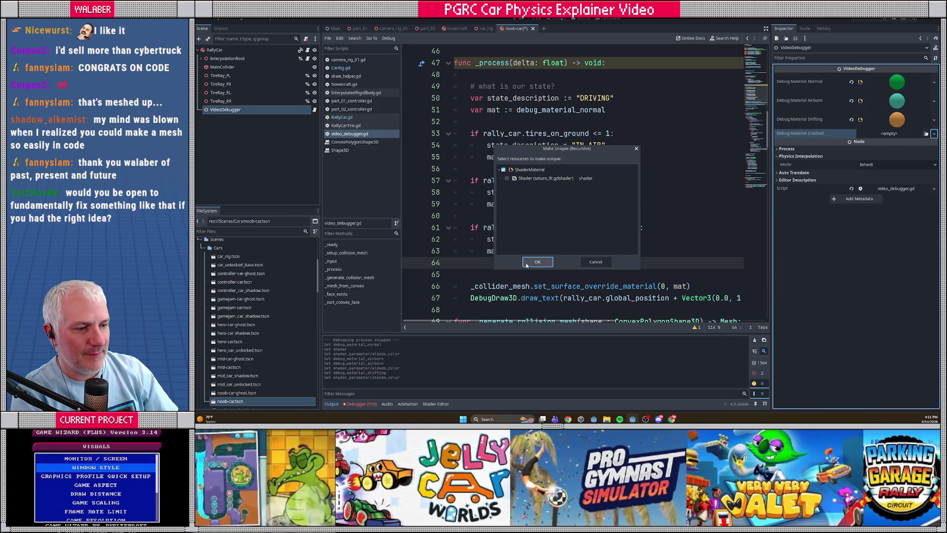
pyautogui.click(538, 261)
# Change the Crashed material's albedo colour from green to red (f54f60).
pyautogui.click(896, 138)
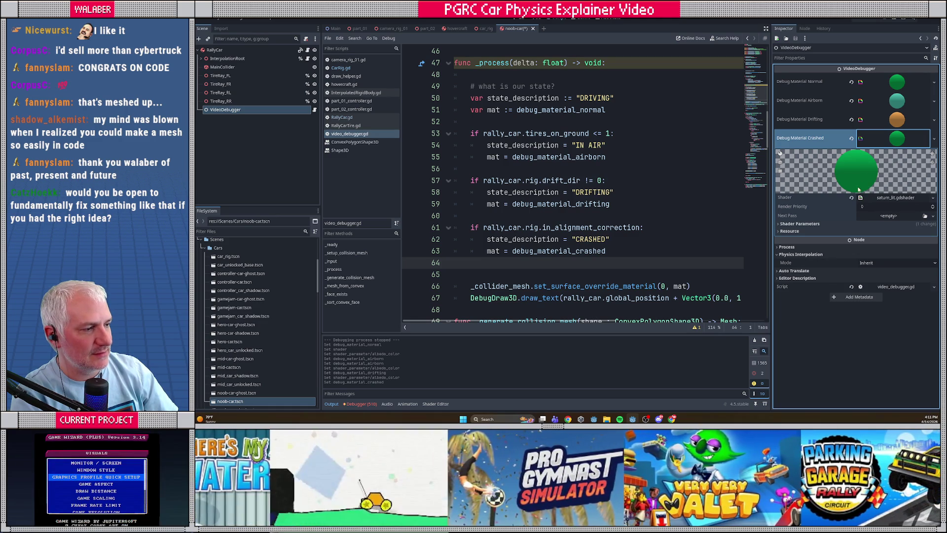
pyautogui.click(799, 224)
pyautogui.click(887, 266)
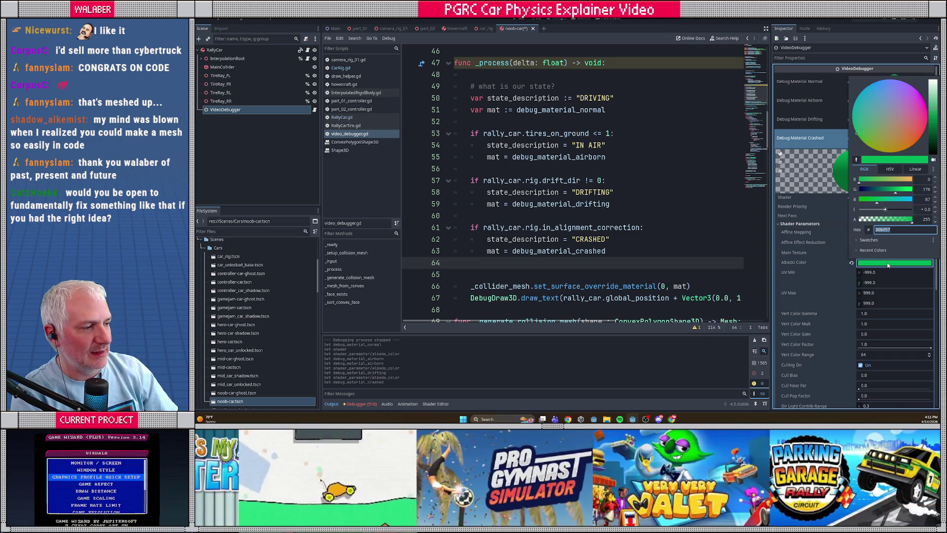
pyautogui.moveTo(908, 121); pyautogui.dragTo(922, 126)
pyautogui.click(829, 142)
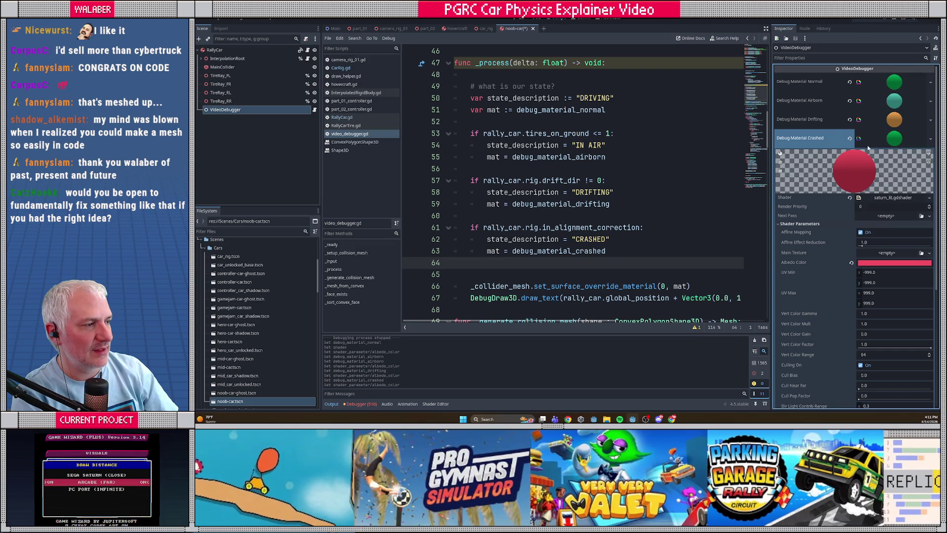
pyautogui.click(897, 138)
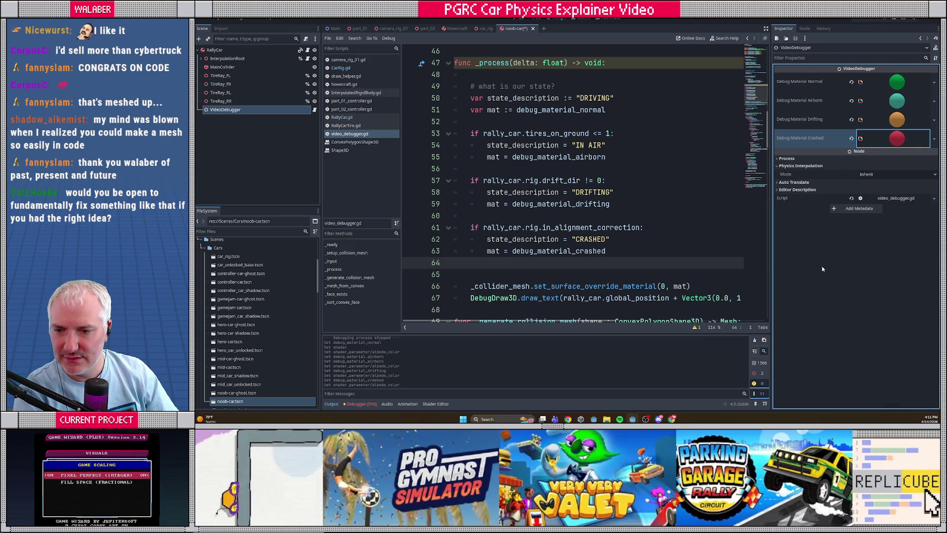
pyautogui.click(546, 146)
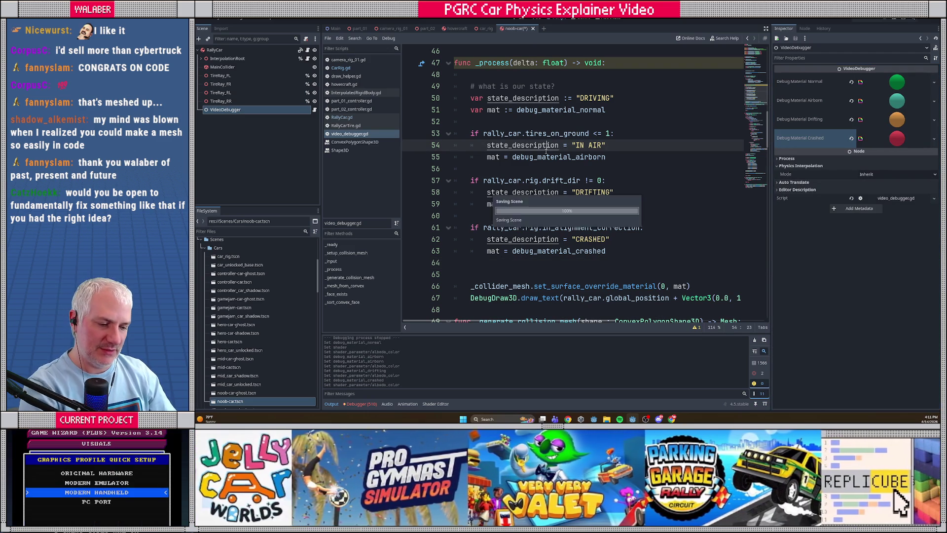
# Run the game and go through the demo, main menu and USA Circuit screens until the debugger halts.
pyautogui.press('F5')
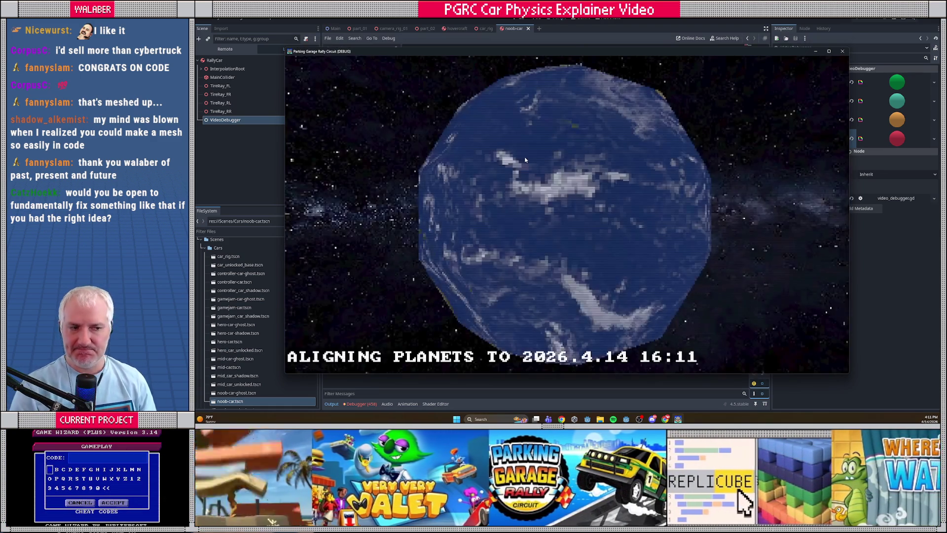
pyautogui.press('Return')
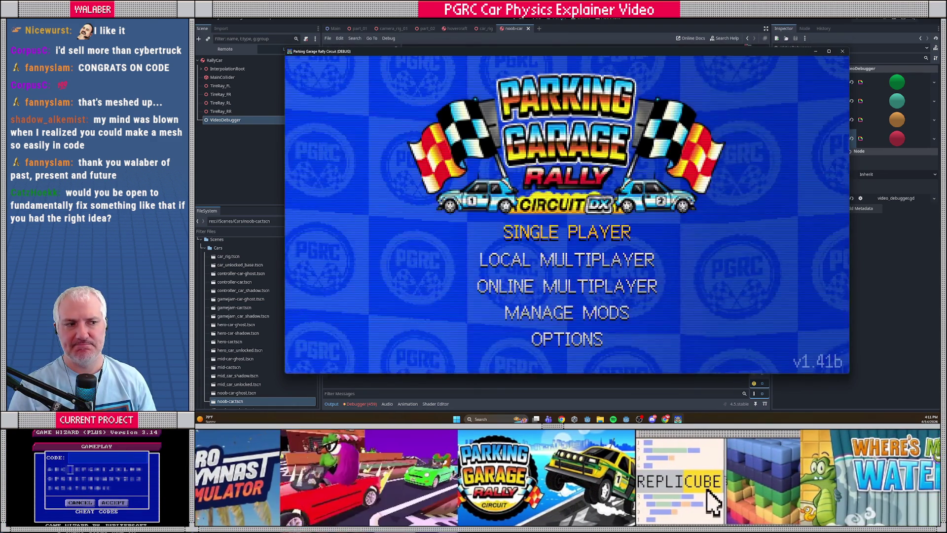
pyautogui.press('Return')
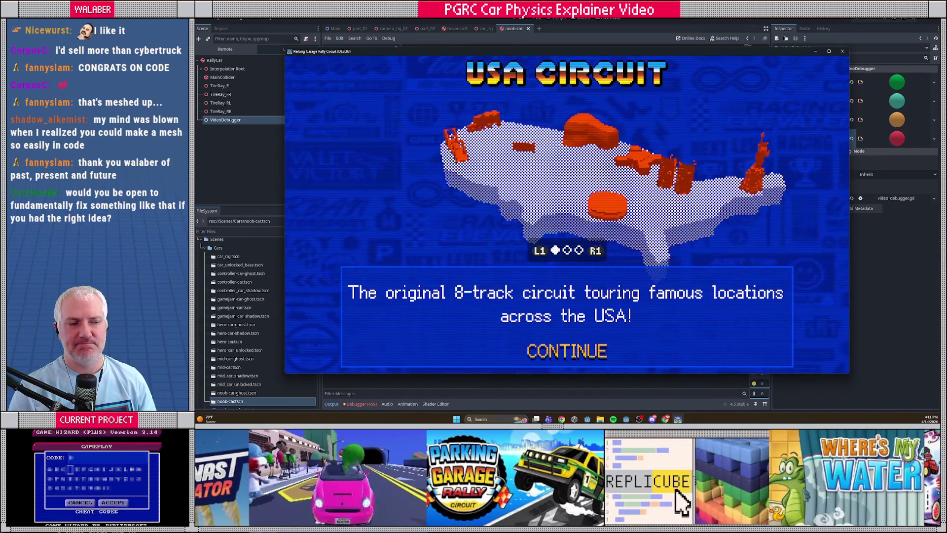
pyautogui.press('Return')
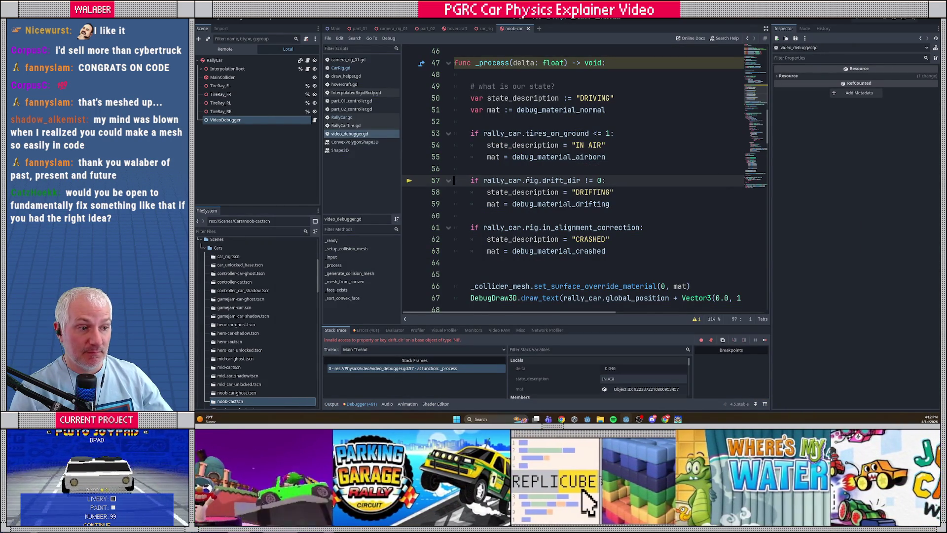
# Stop the debug session and go to the drift_dir check in _process.
pyautogui.moveTo(529, 180)
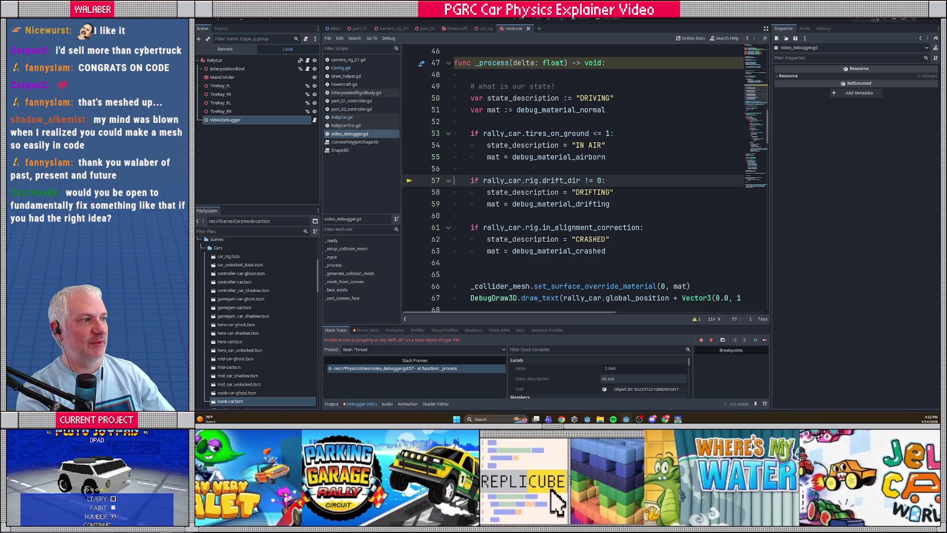
pyautogui.click(876, 19)
pyautogui.scroll(3, 489, 144)
pyautogui.click(497, 181)
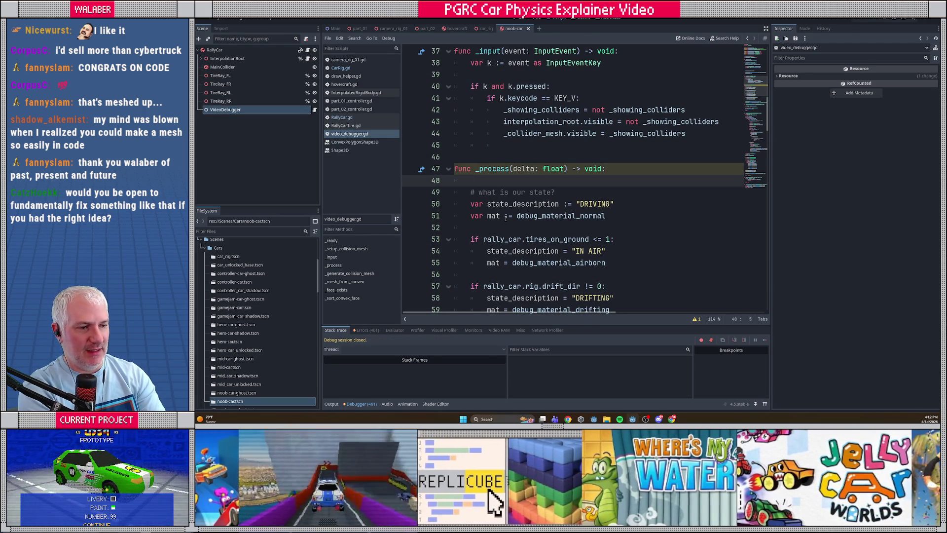
pyautogui.scroll(-3, 513, 226)
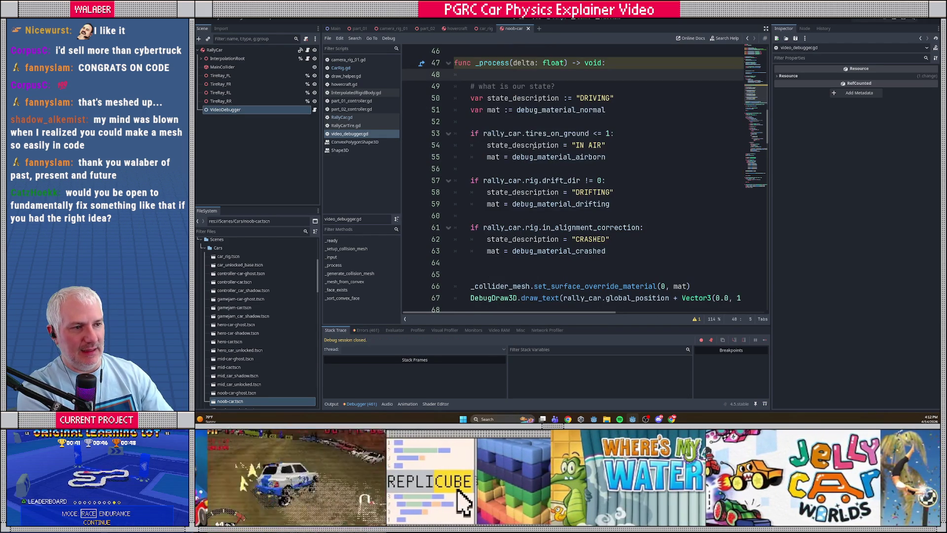
pyautogui.click(479, 181)
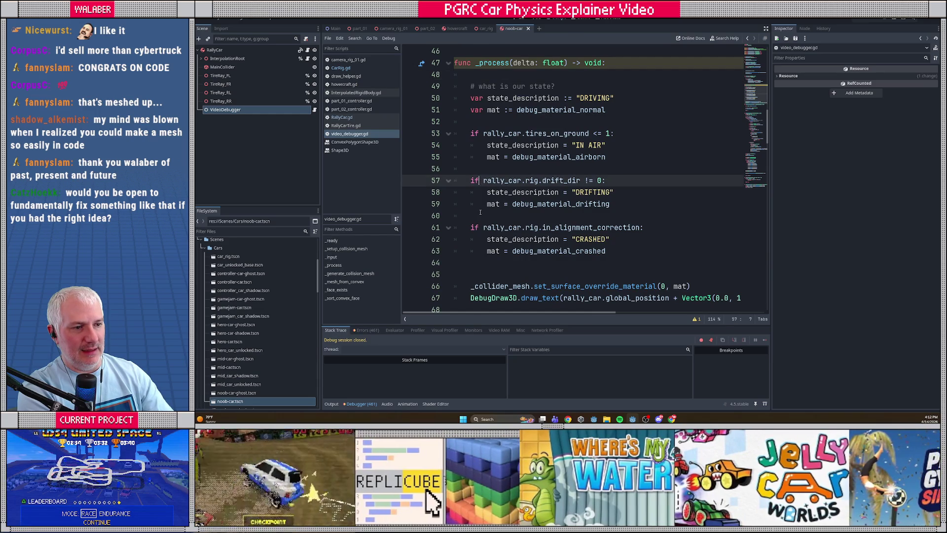
# Add an 'if rally_car.rig != null:' guard, indent the drifting and crashed checks under it, and save.
pyautogui.hotkey('ctrl', 'shift', 'Return')
pyautogui.write('if rally_c')
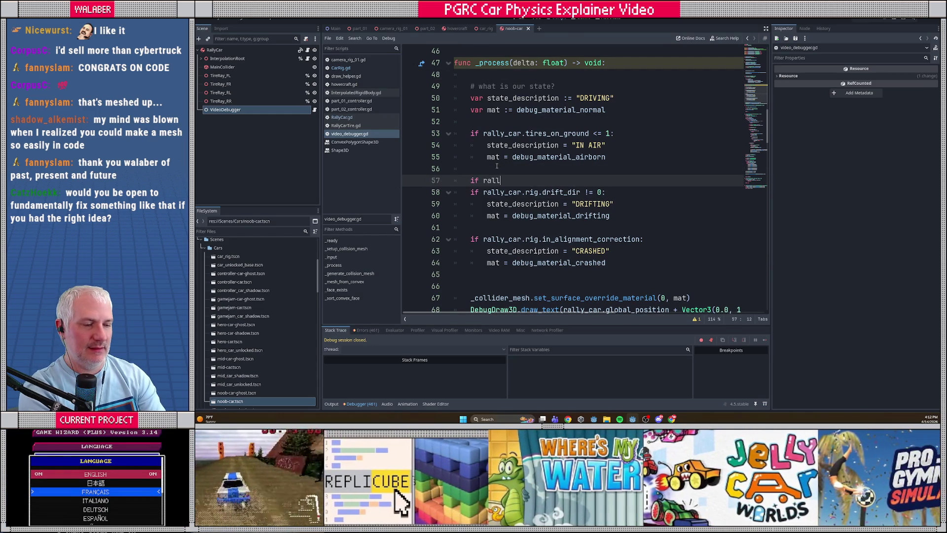
pyautogui.write('ar.rig != ')
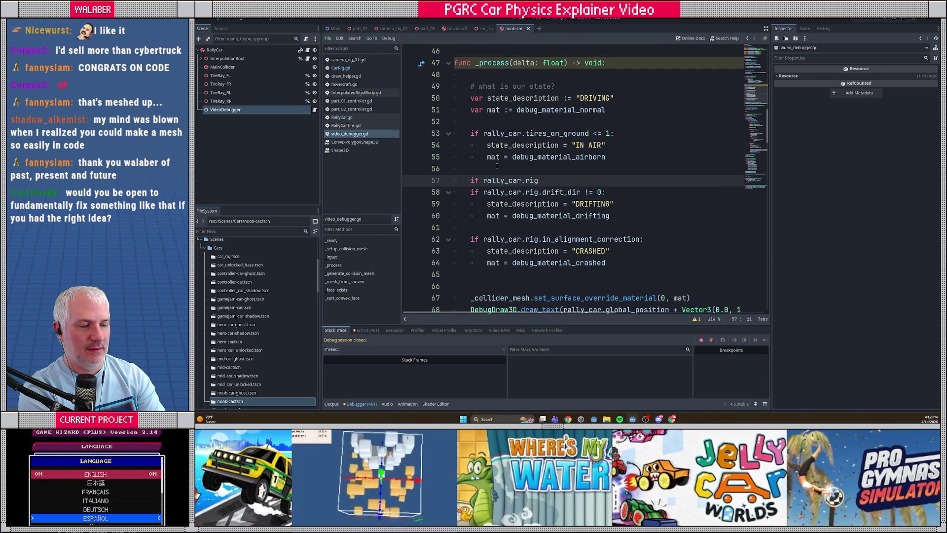
pyautogui.write('null:')
pyautogui.press('Down')
pyautogui.press('Home')
pyautogui.hotkey('shift', 'Down')
pyautogui.hotkey('shift', 'Down')
pyautogui.hotkey('shift', 'Down')
pyautogui.hotkey('shift', 'Down')
pyautogui.press('Tab')
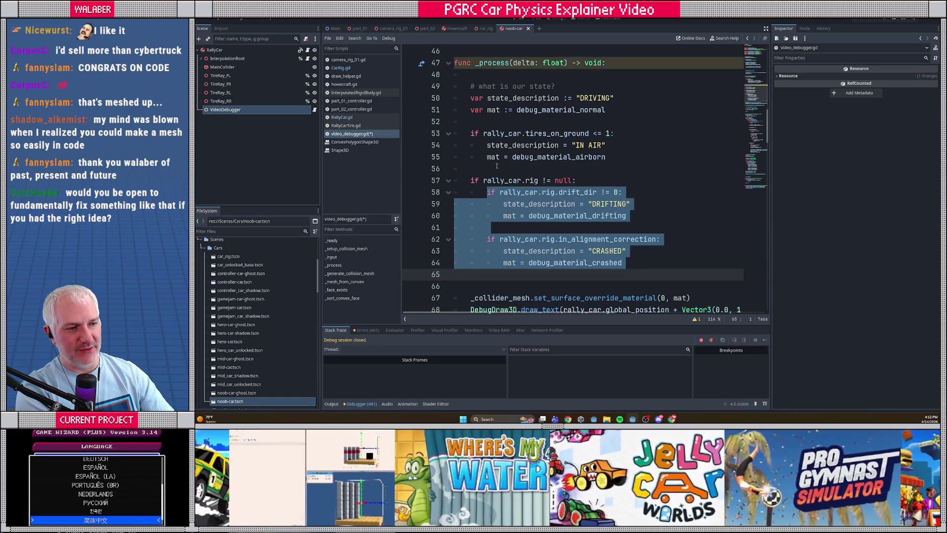
pyautogui.click(497, 166)
pyautogui.hotkey('ctrl', 's')
pyautogui.click(494, 119)
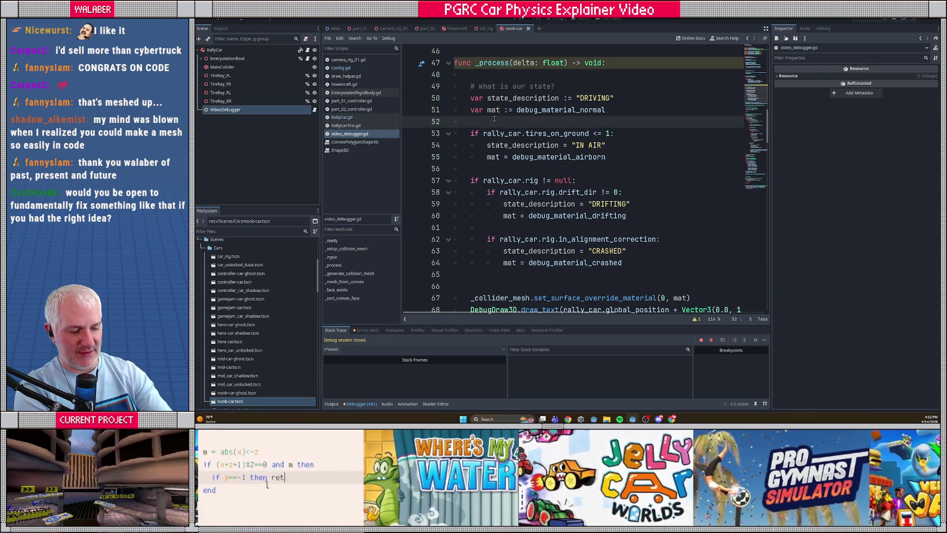
pyautogui.scroll(-6, 494, 119)
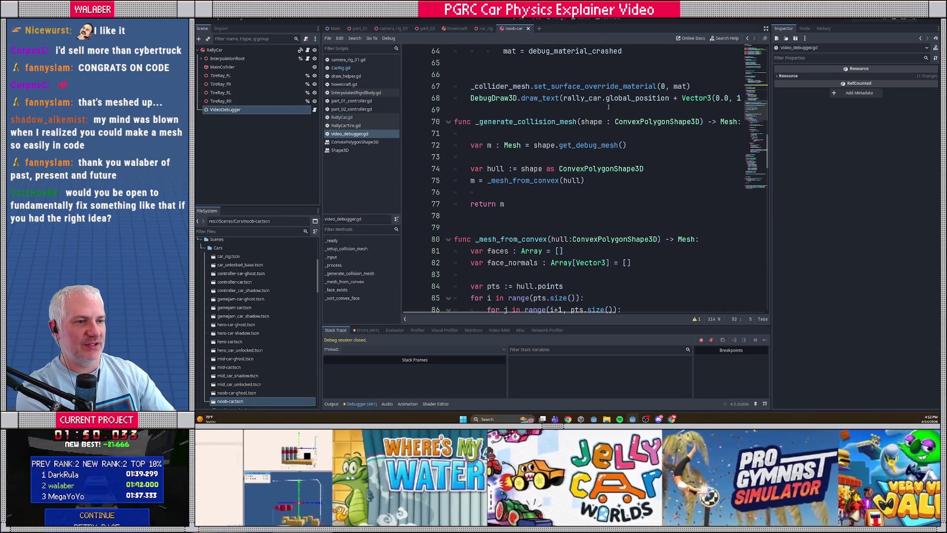
# Nest the DebugDraw3D.draw_text line under 'if _showing_colliders:' and relaunch the game.
pyautogui.click(700, 86)
pyautogui.press('Return')
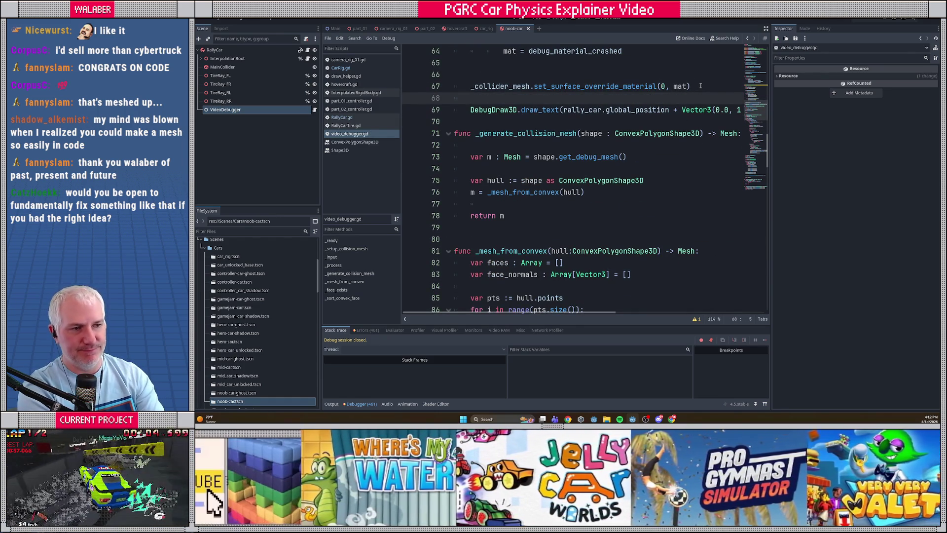
pyautogui.write('if _s')
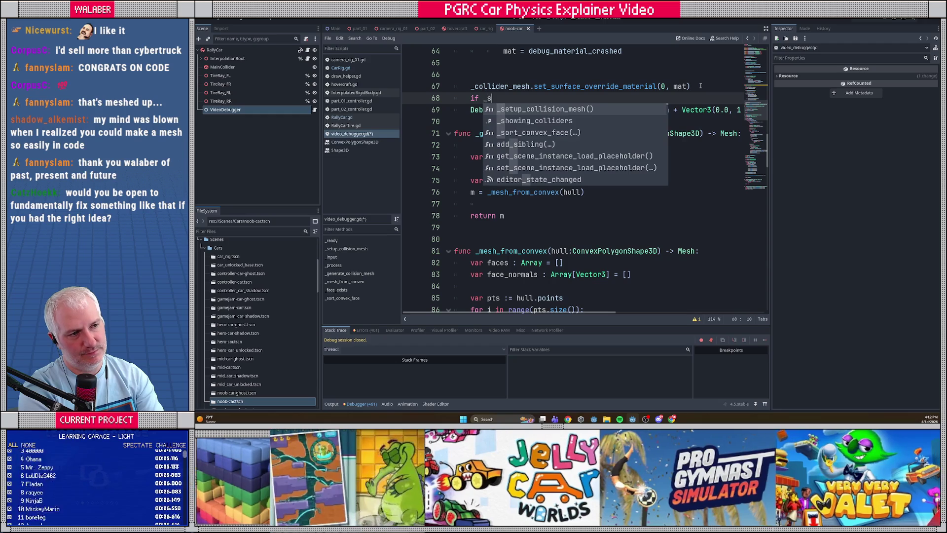
pyautogui.press('Down')
pyautogui.press('Return')
pyautogui.write(':')
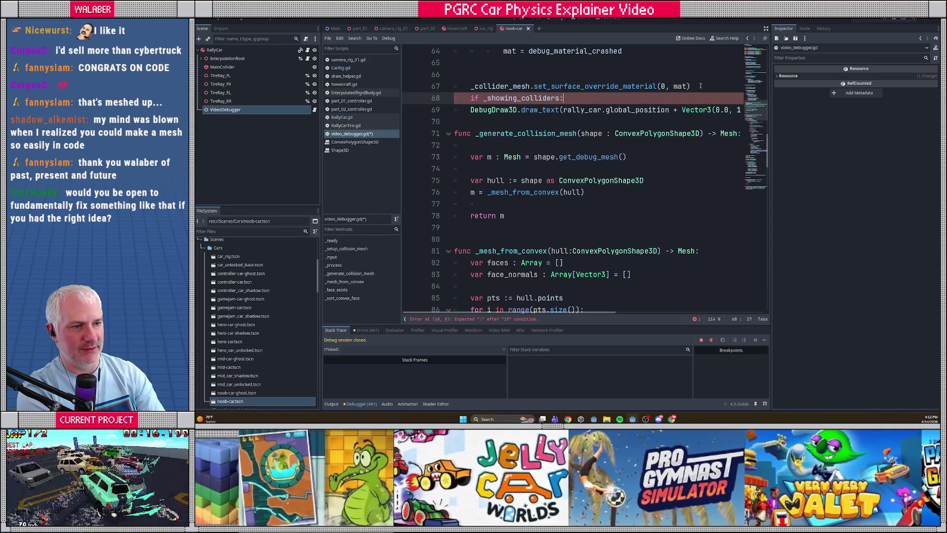
pyautogui.press('Down')
pyautogui.press('Home')
pyautogui.press('Tab')
pyautogui.press('F5')
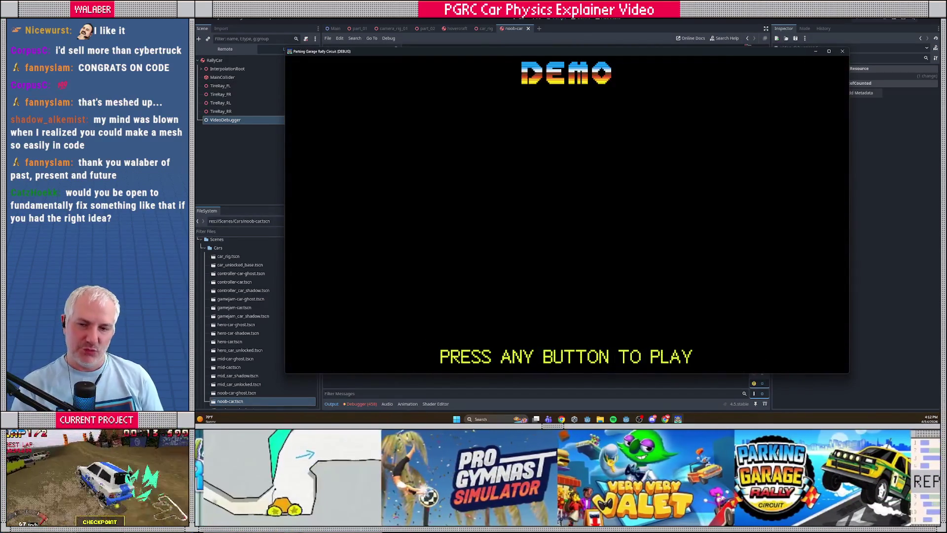
# Pass the demo, main menu and USA Circuit screens, then start the race on Seattle Airport.
pyautogui.press('Return')
pyautogui.press('Return')
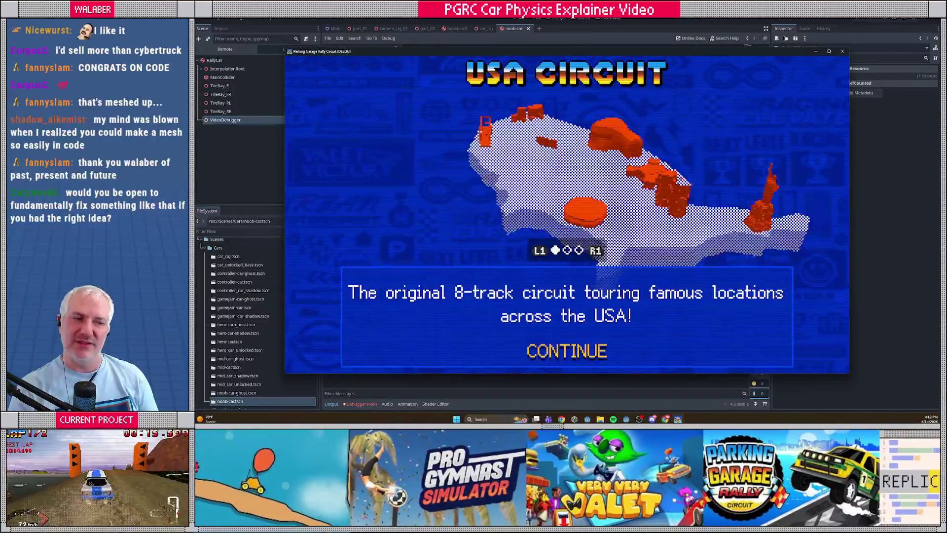
pyautogui.press('Return')
pyautogui.press('Return')
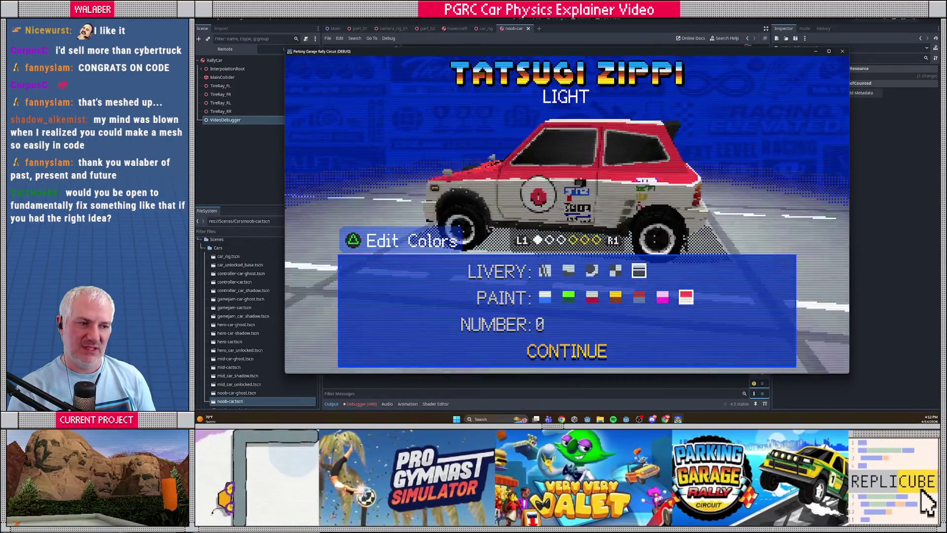
pyautogui.press('Return')
pyautogui.press('Right')
pyautogui.press('Right')
pyautogui.press('Right')
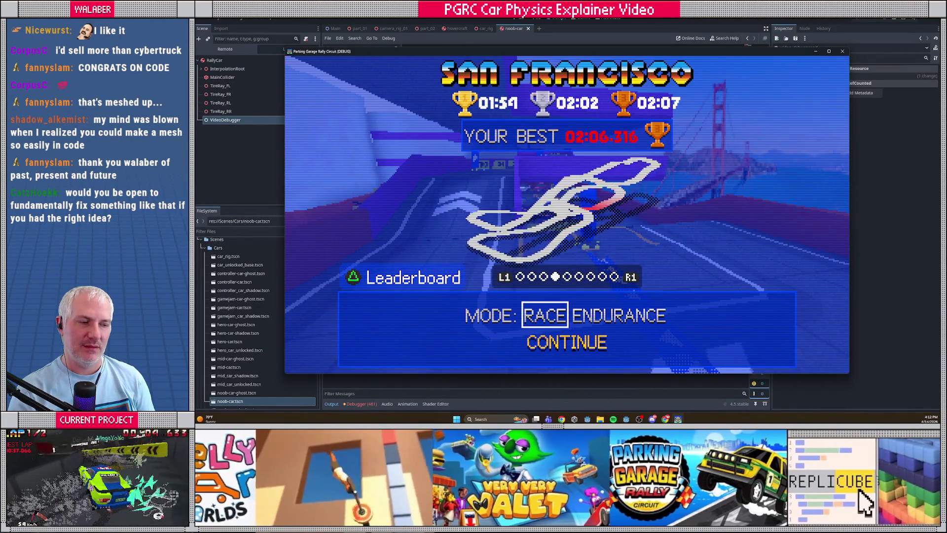
pyautogui.press('Right')
pyautogui.press('Return')
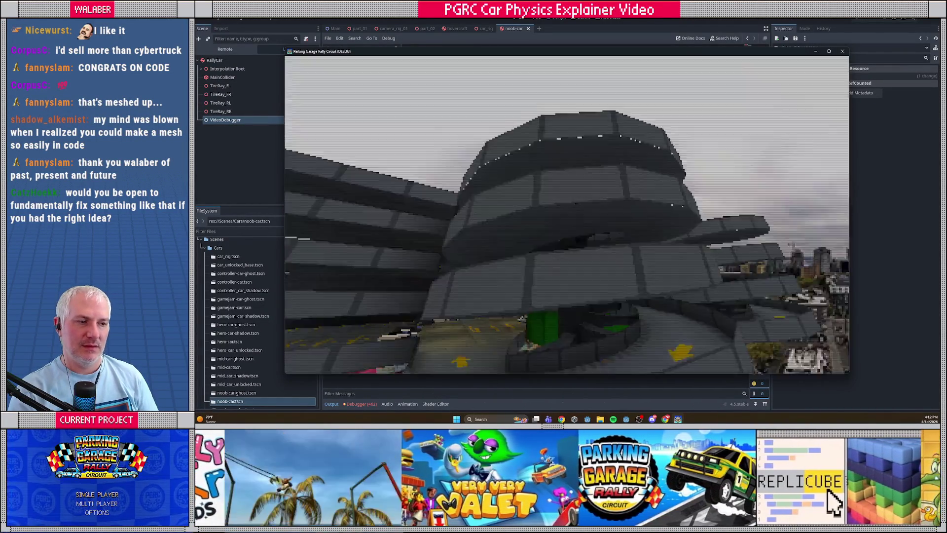